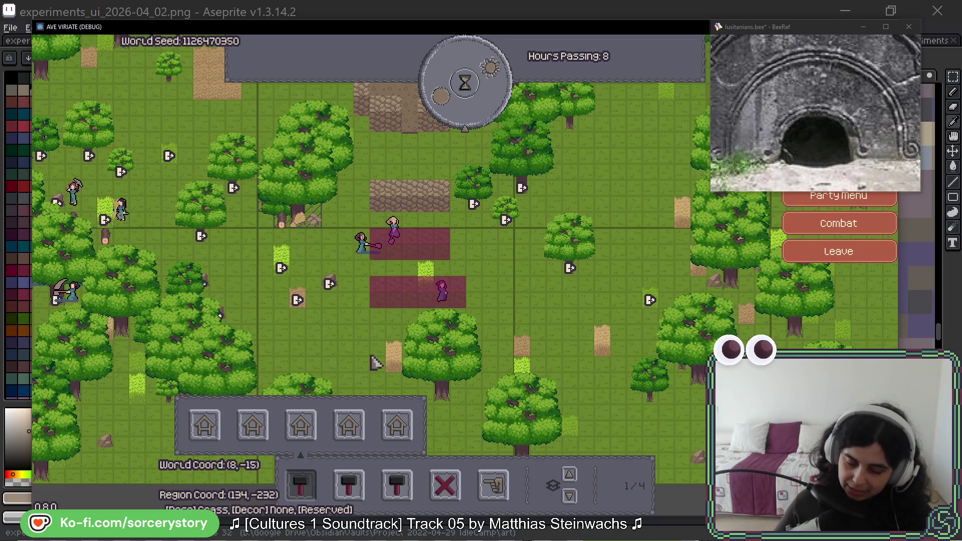
Pan diagonally across the forest map, inspect the building below the thatched barn, then close its details
drag(516, 271, 579, 344)
key(w)
key(d)
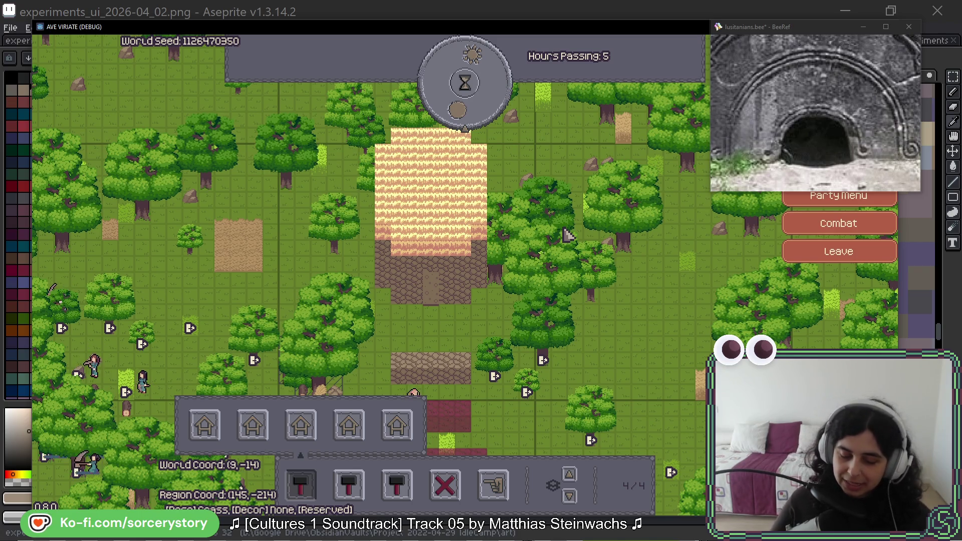
click(452, 270)
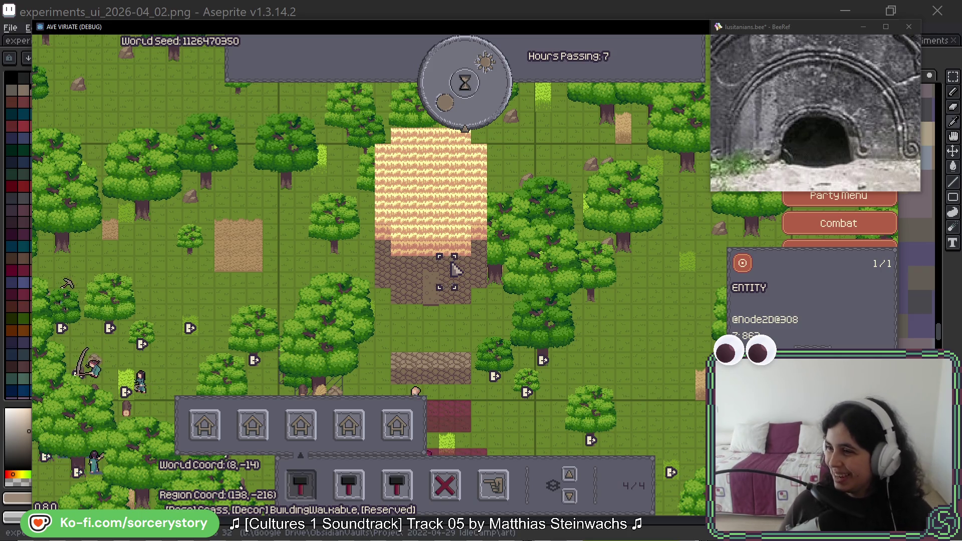
click(462, 214)
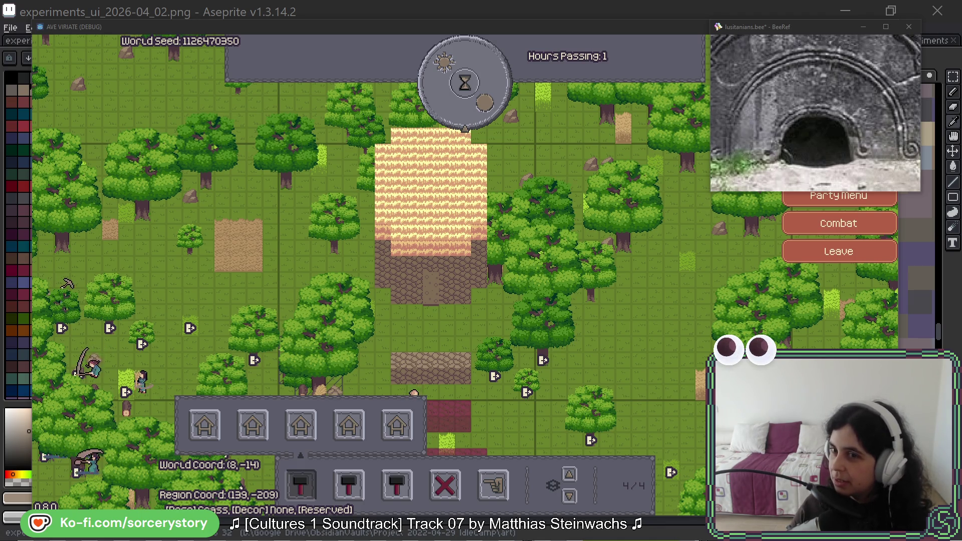
Switch to the browser showing Milki Delivery's Steam store page
key(alt+Tab)
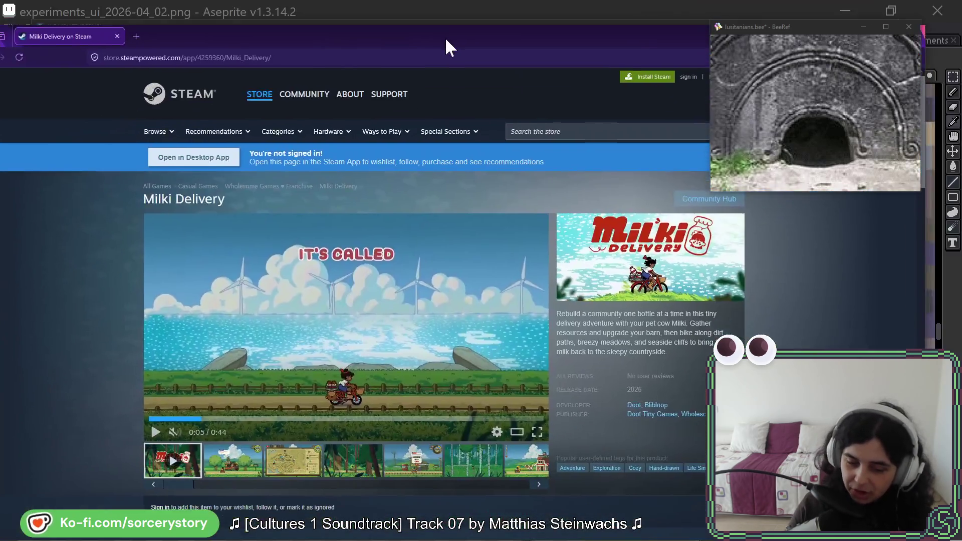
Maximize the browser, hide the BeeRef reference window, and restart the Milki Delivery trailer
double_click(450, 39)
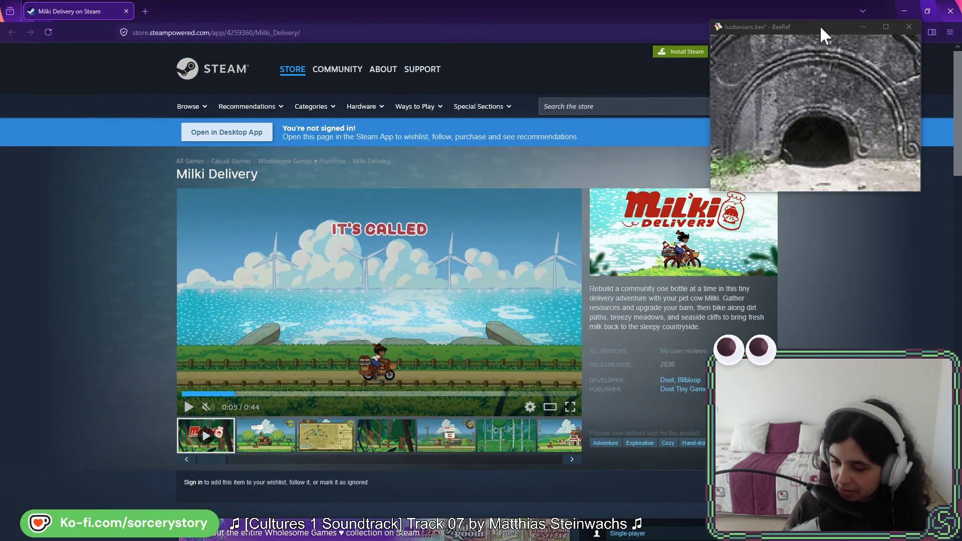
click(862, 26)
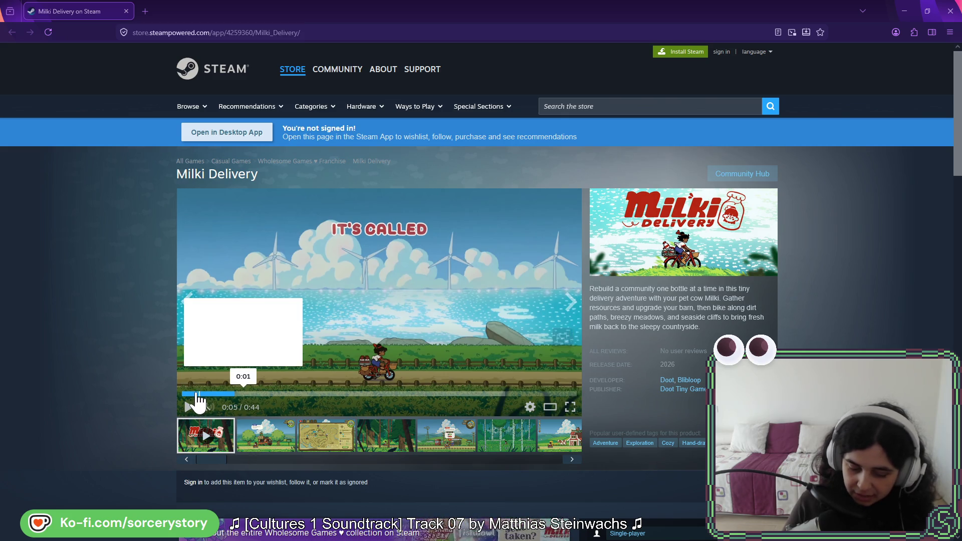
click(165, 400)
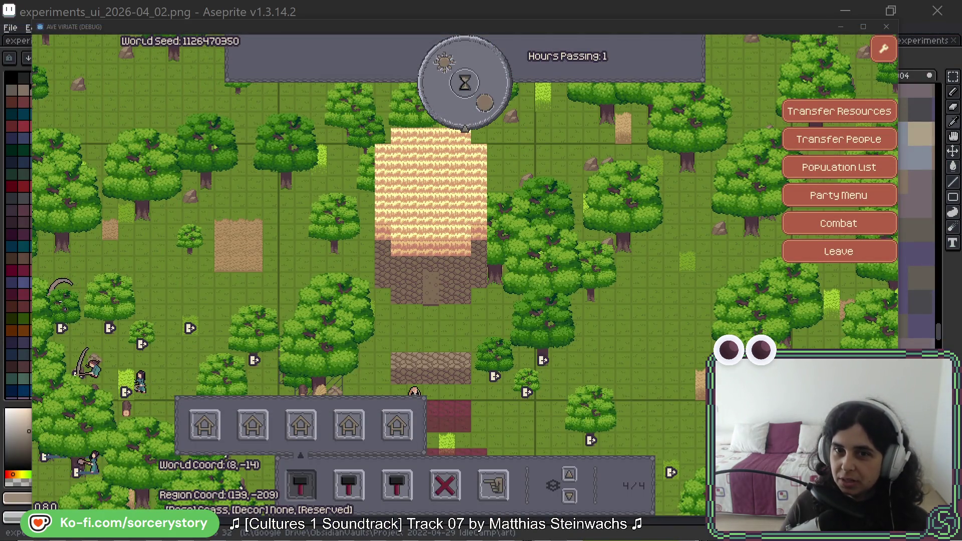
Move the floating BeeRef reference window to a new position
mouse_move(799, 10)
mouse_down()
mouse_move(842, 15)
mouse_move(815, 106)
mouse_move(828, 49)
mouse_up()
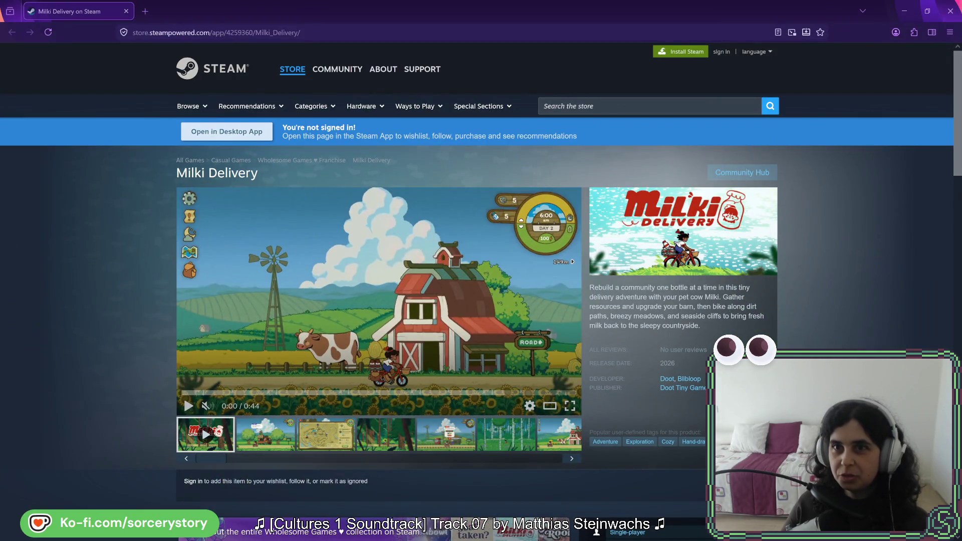
Play the Milki Delivery trailer full screen, then exit to the screenshot viewer
click(569, 407)
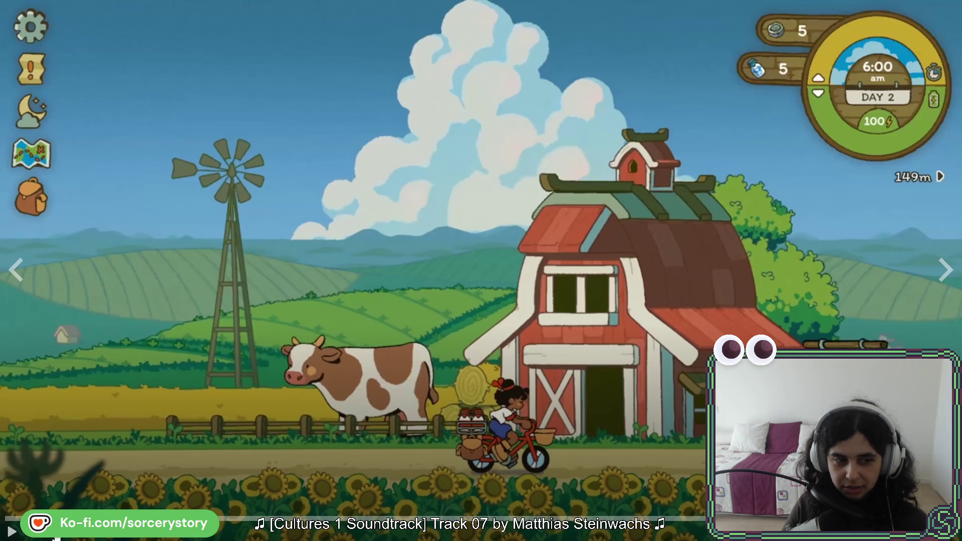
click(10, 532)
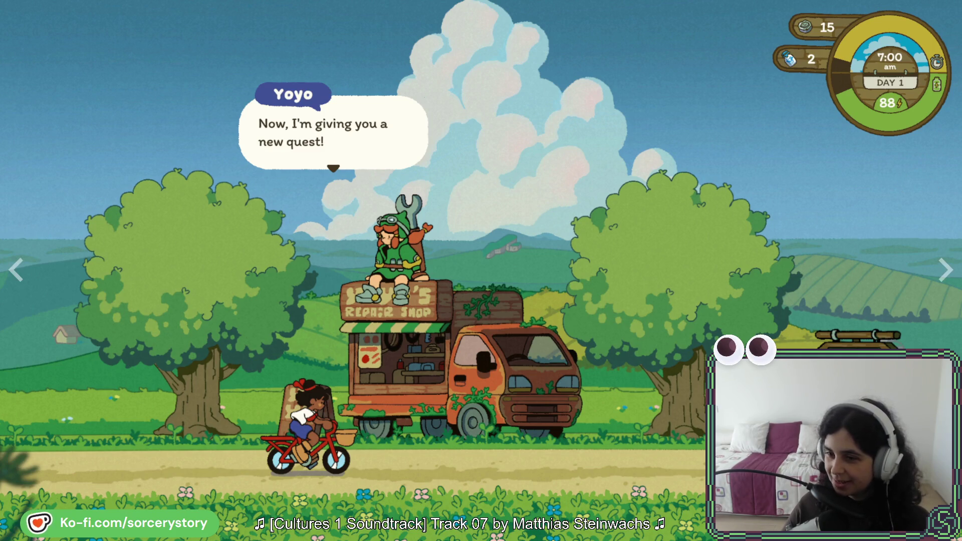
key(Escape)
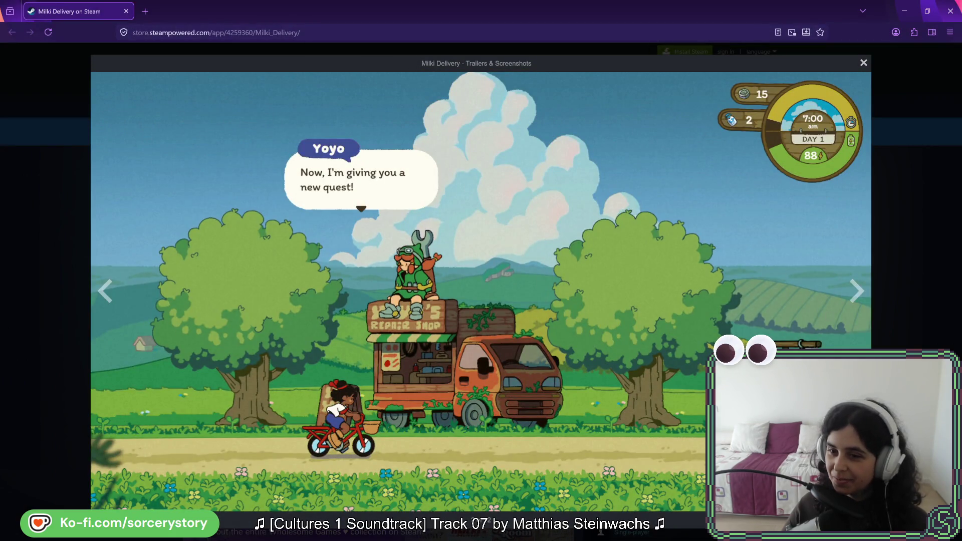
View the map screenshot, close the viewer, and scroll down the store page
click(857, 292)
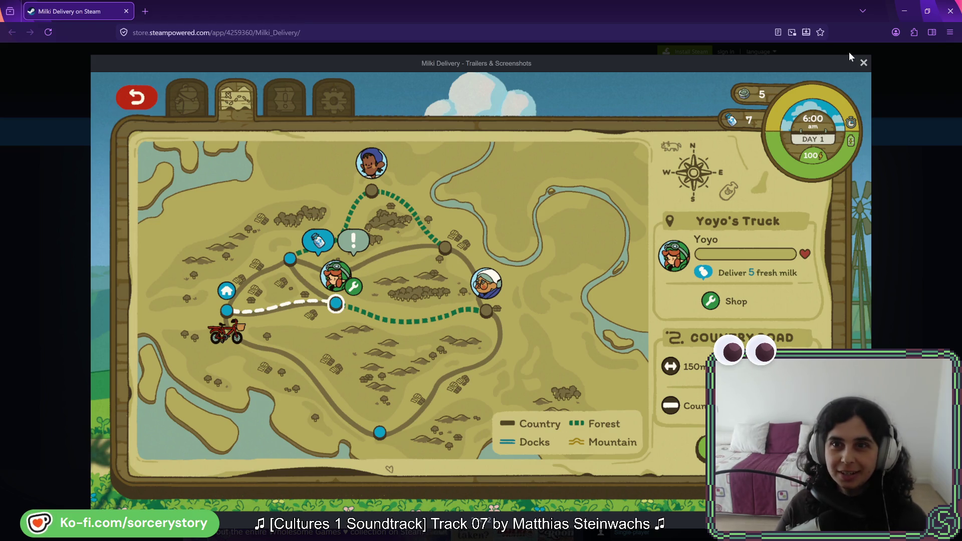
click(869, 68)
scroll(455, 344, down, 3)
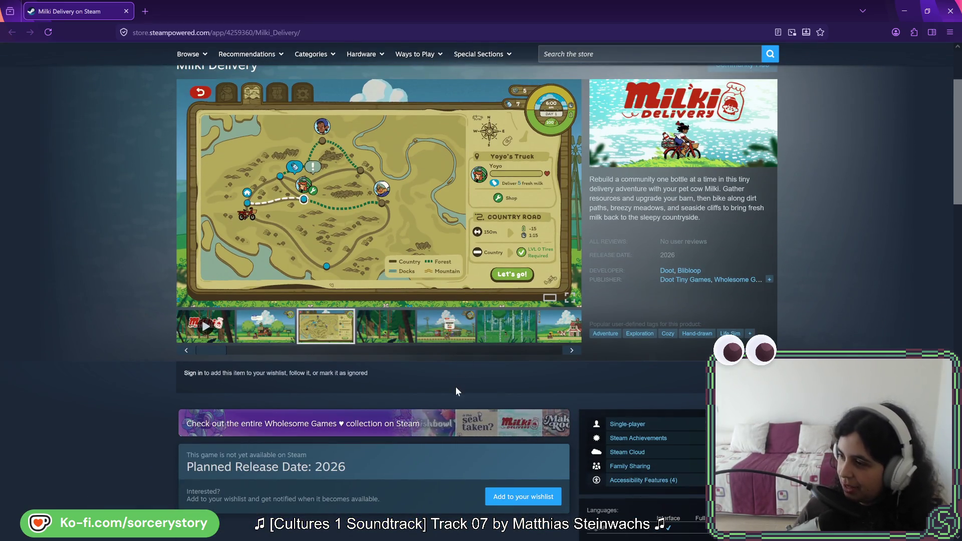
scroll(496, 381, down, 5)
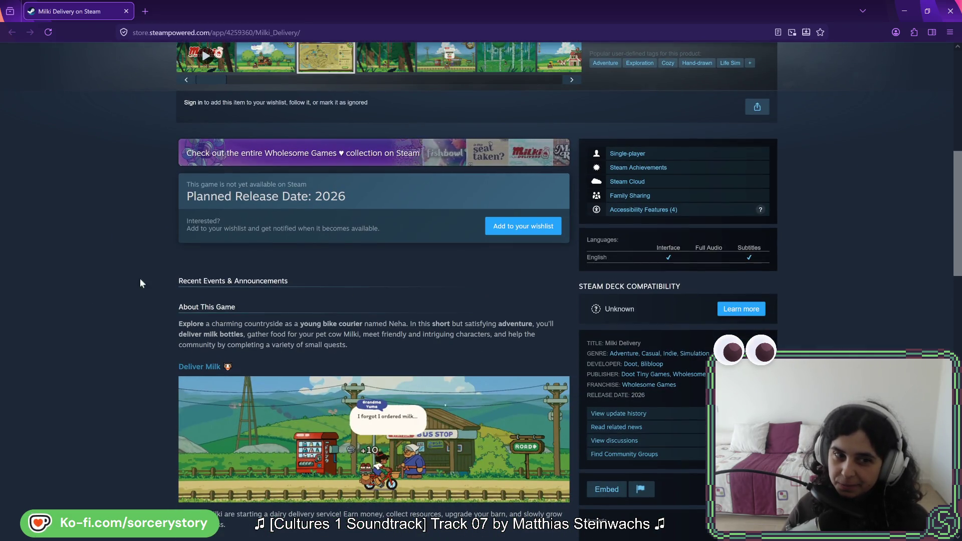
scroll(148, 268, down, 1)
scroll(148, 268, down, 1)
drag(204, 173, 236, 199)
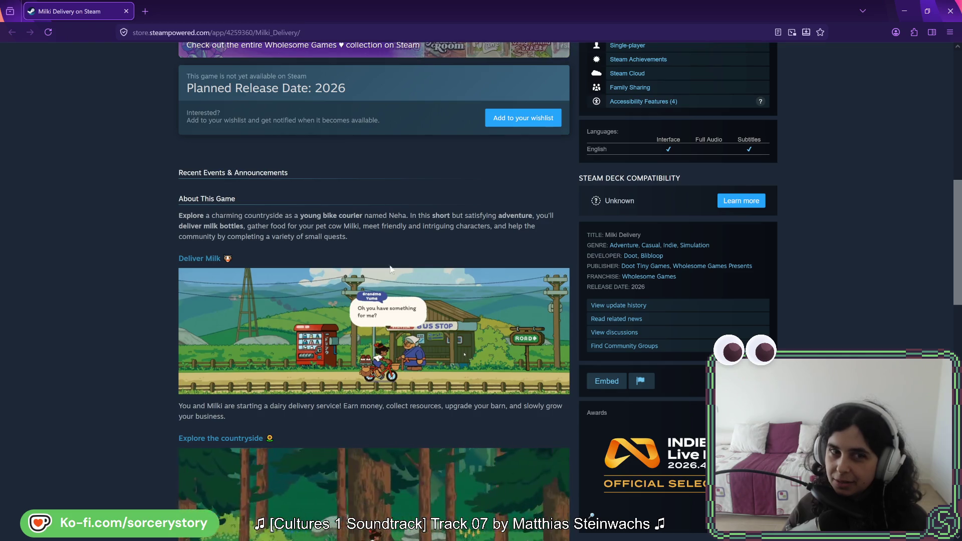
click(354, 236)
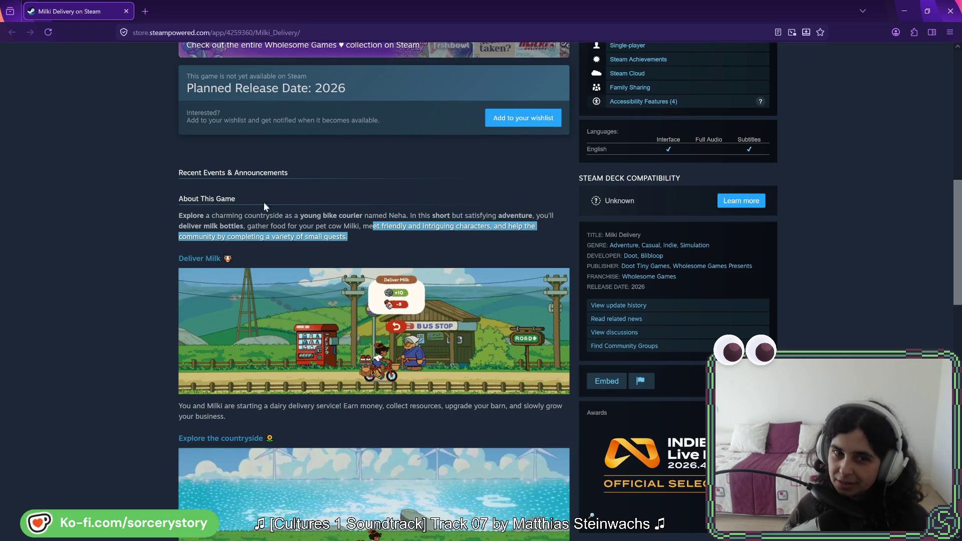
triple_click(359, 221)
click(531, 242)
scroll(529, 236, up, 10)
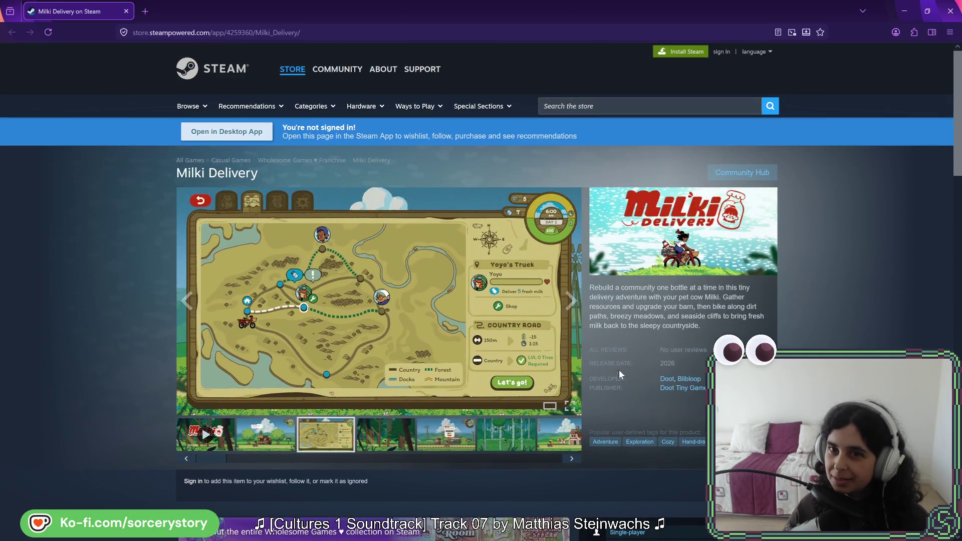
scroll(619, 370, down, 12)
scroll(396, 269, up, 1)
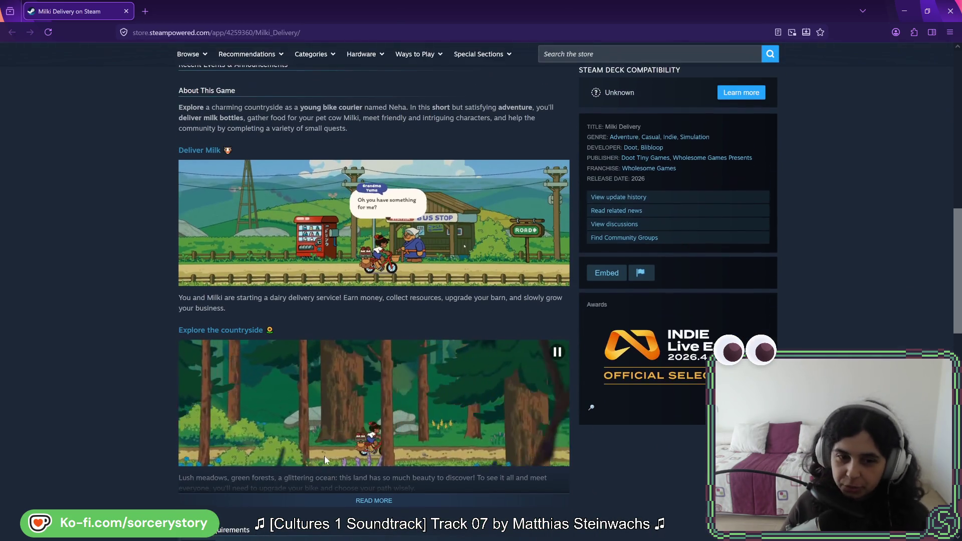
scroll(318, 458, up, 2)
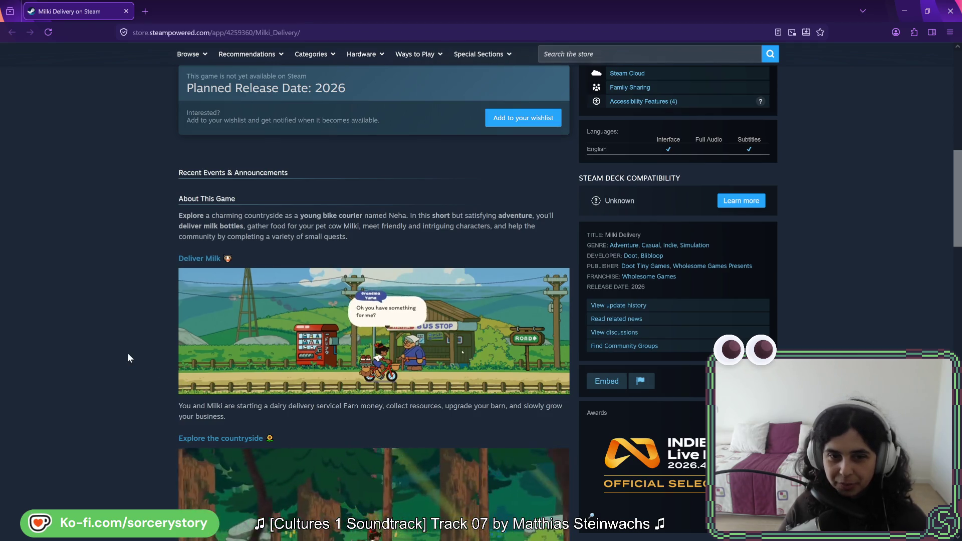
scroll(127, 353, down, 3)
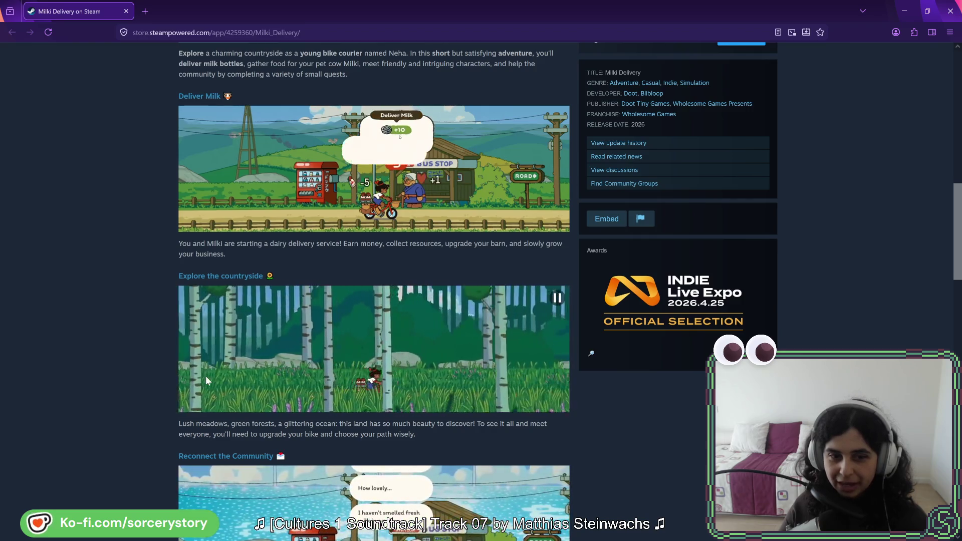
scroll(206, 380, down, 2)
scroll(178, 397, down, 1)
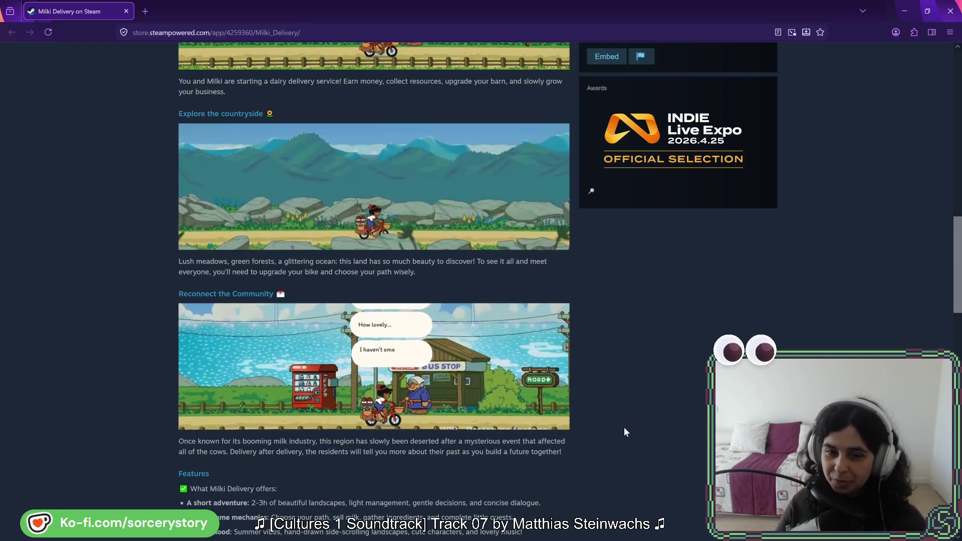
Scroll to the developer text and highlight the Minami Lane name
scroll(622, 382, down, 4)
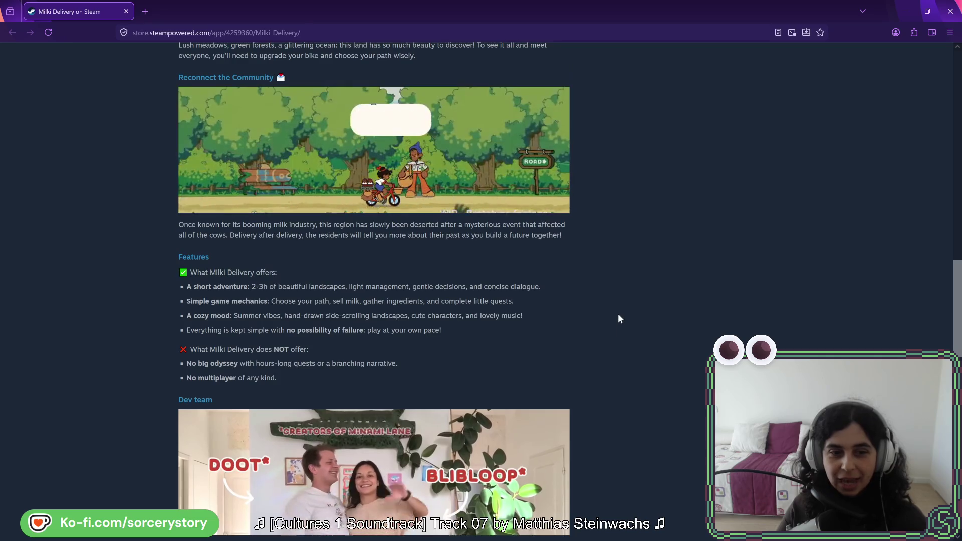
scroll(618, 314, up, 1)
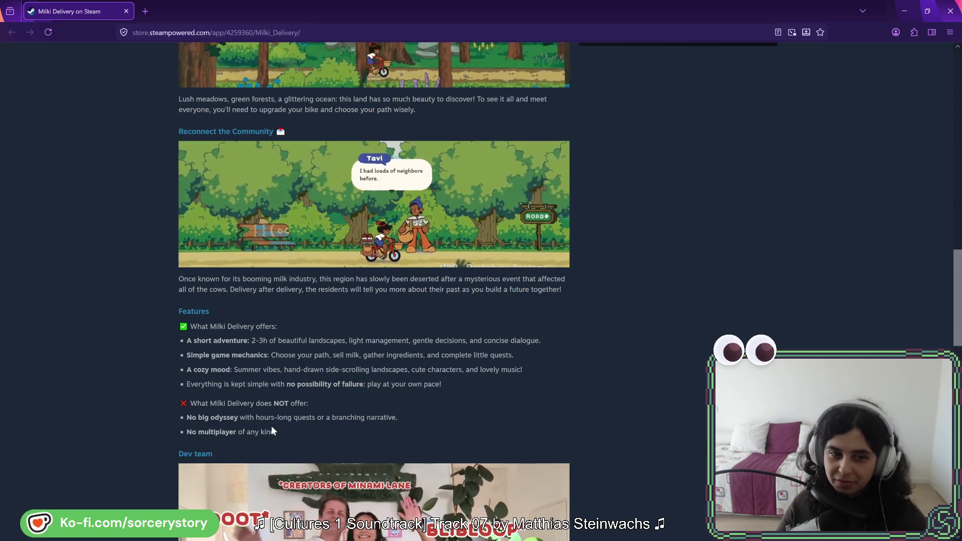
scroll(110, 346, down, 2)
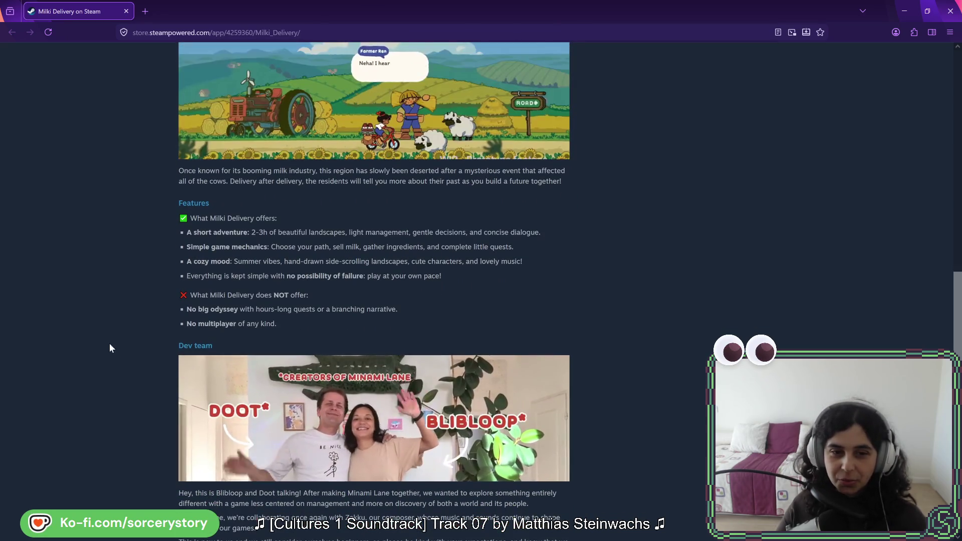
mouse_move(467, 436)
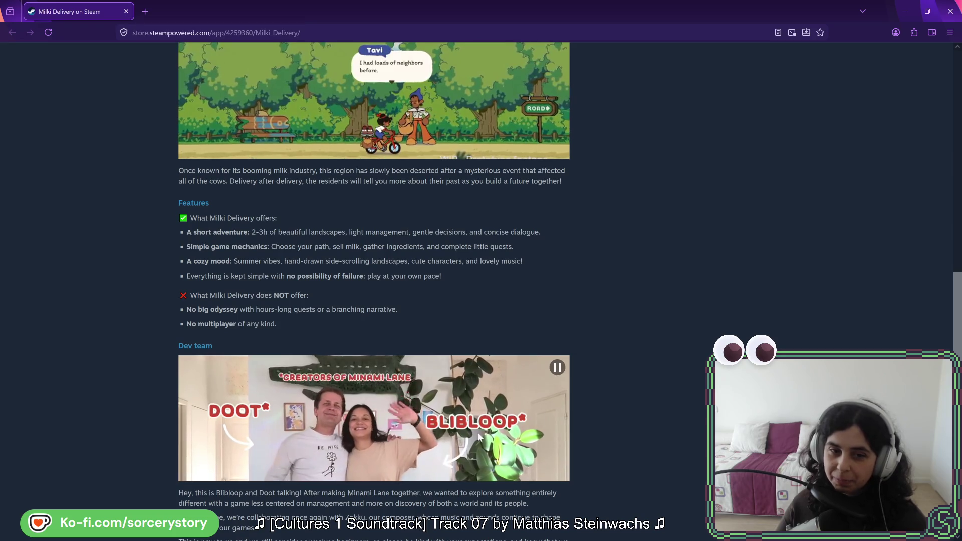
scroll(616, 391, down, 2)
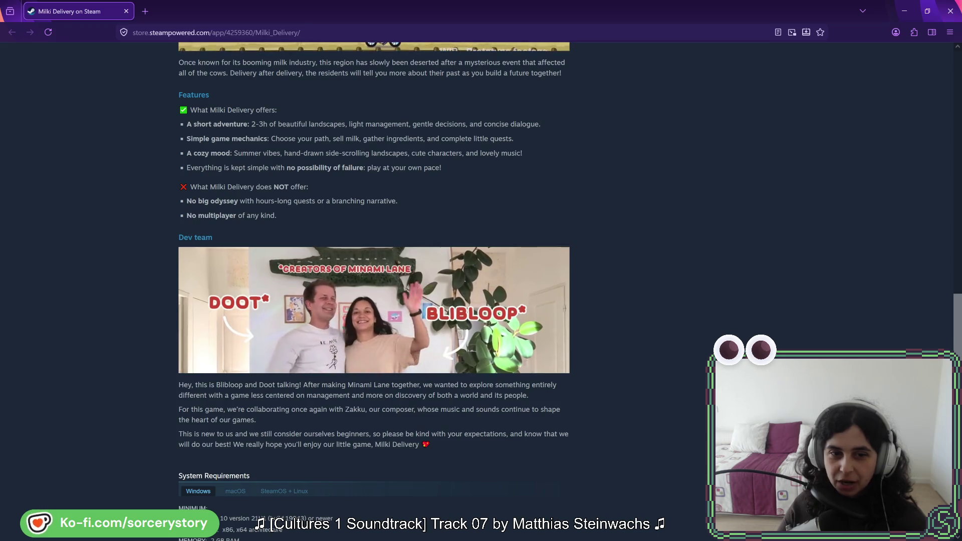
drag(348, 385, 391, 385)
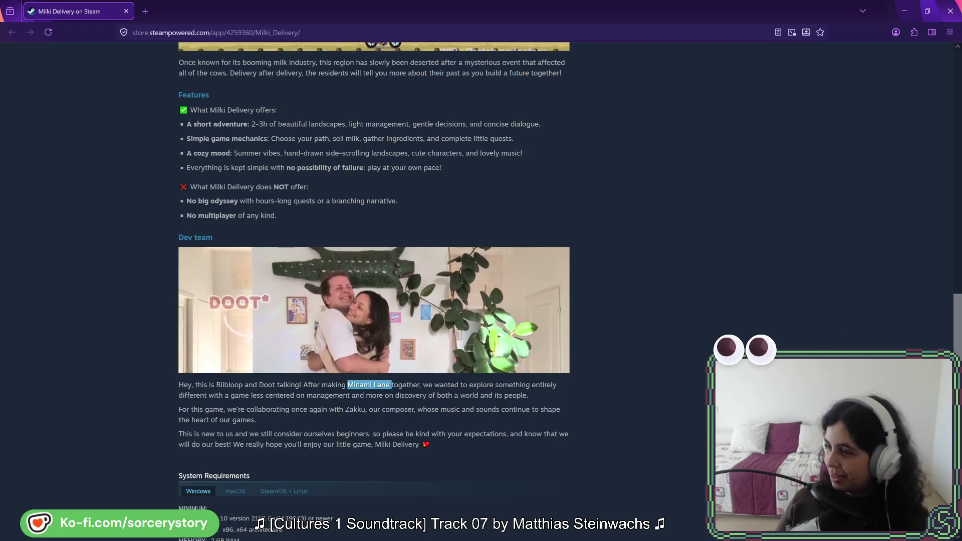
Open Minami Lane's store page in a background tab from 'More from the creators', then switch to it
scroll(628, 326, down, 4)
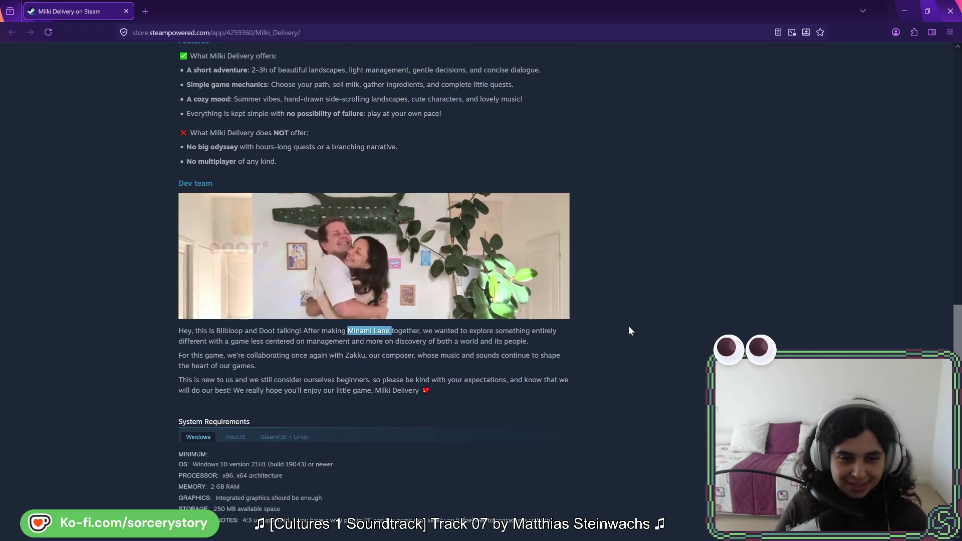
scroll(630, 325, down, 3)
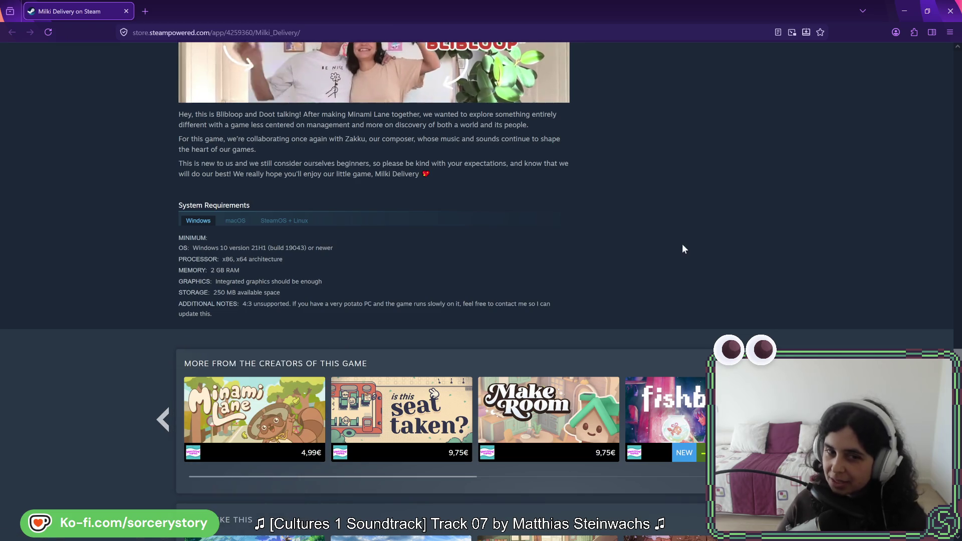
middle_click(227, 412)
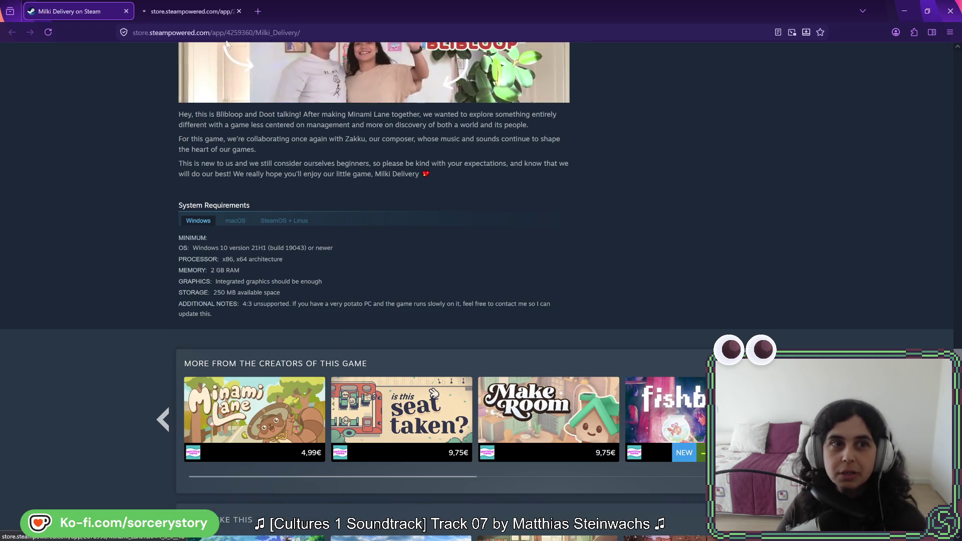
click(175, 18)
Scroll through the Minami Lane page and back up, then start its main trailer
scroll(438, 378, down, 5)
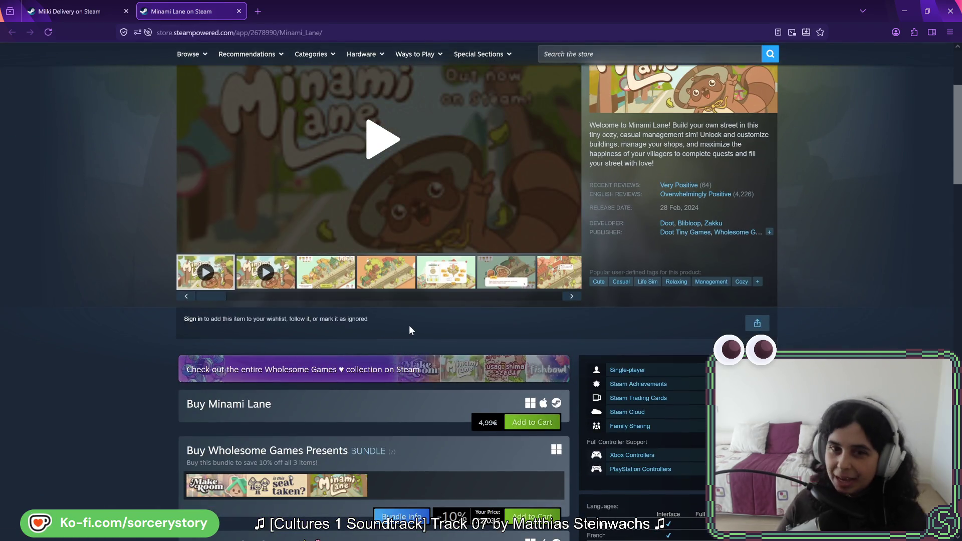
scroll(134, 344, down, 10)
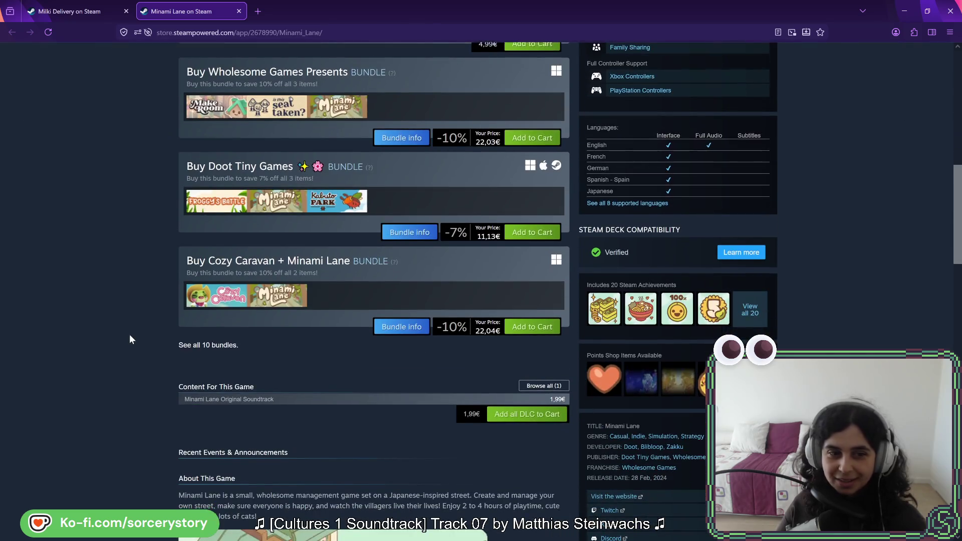
scroll(130, 340, up, 15)
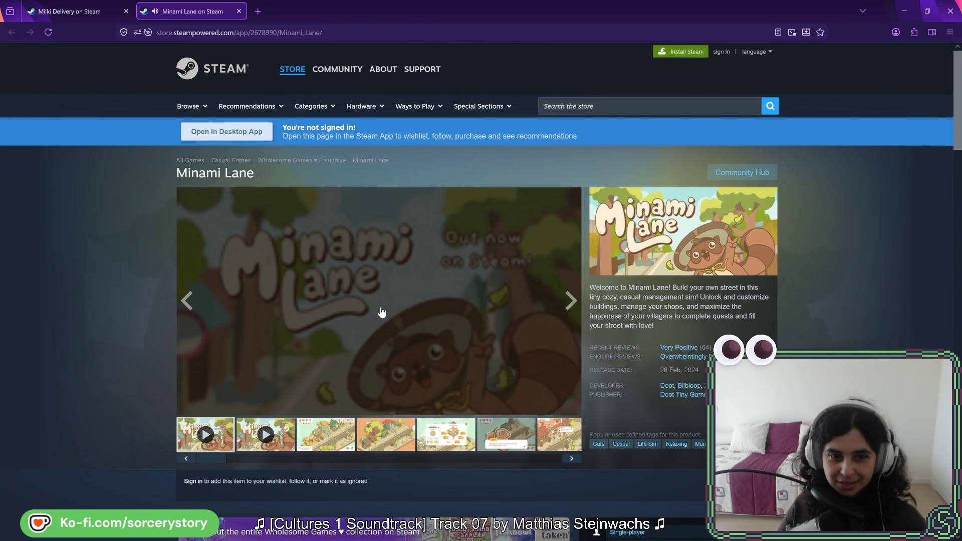
click(382, 312)
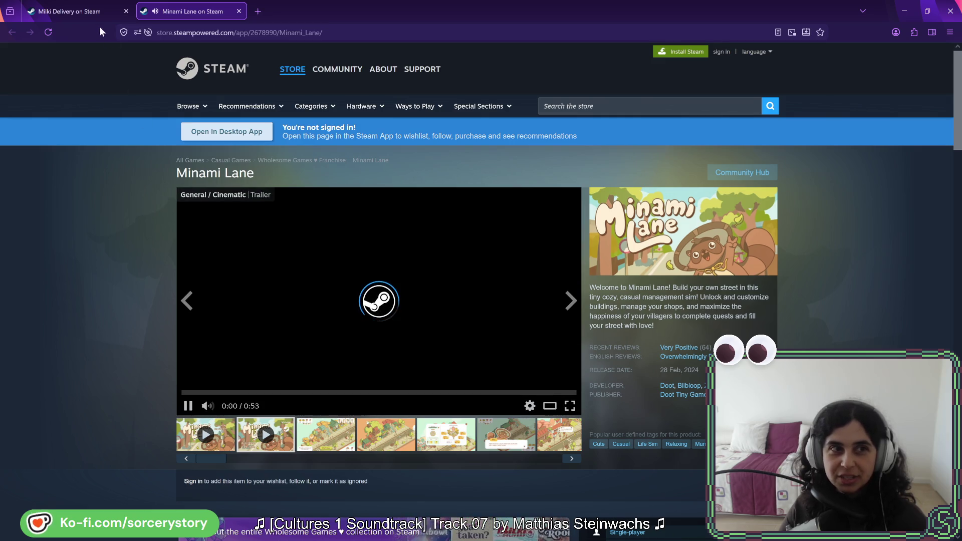
Glance at the Milki Delivery tab, return to Minami Lane, and watch its trailer full screen
click(86, 15)
click(177, 17)
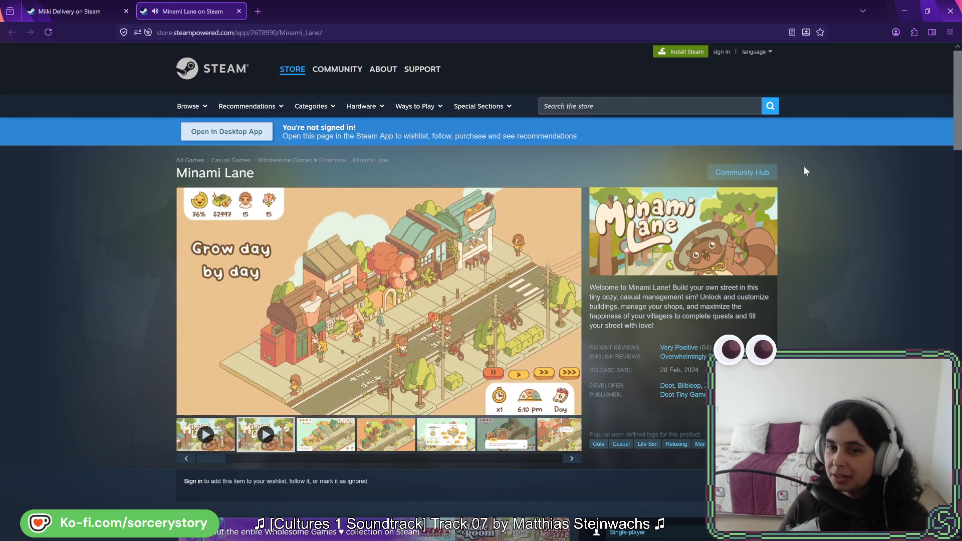
click(575, 403)
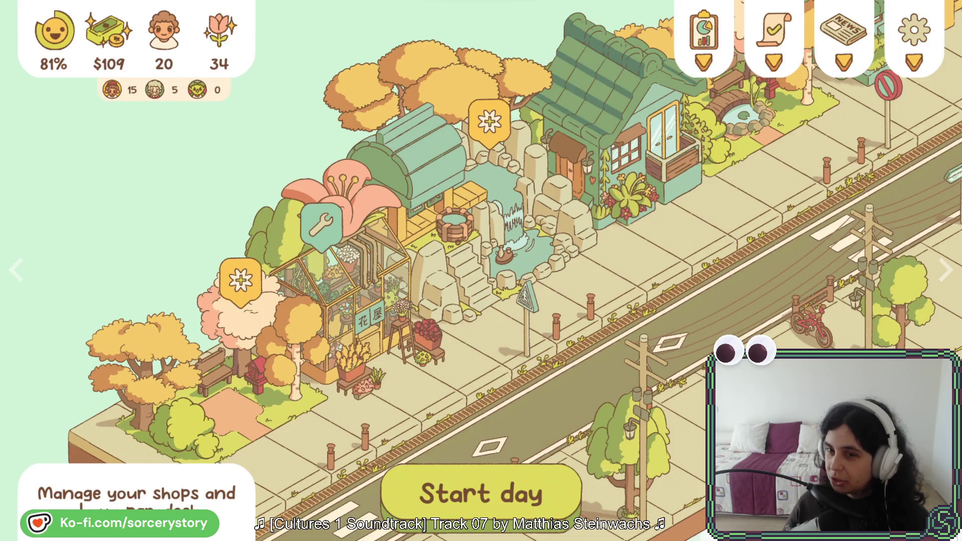
key(Escape)
Recheck the Milki Delivery page, scrolling to the top and selecting its address
click(68, 17)
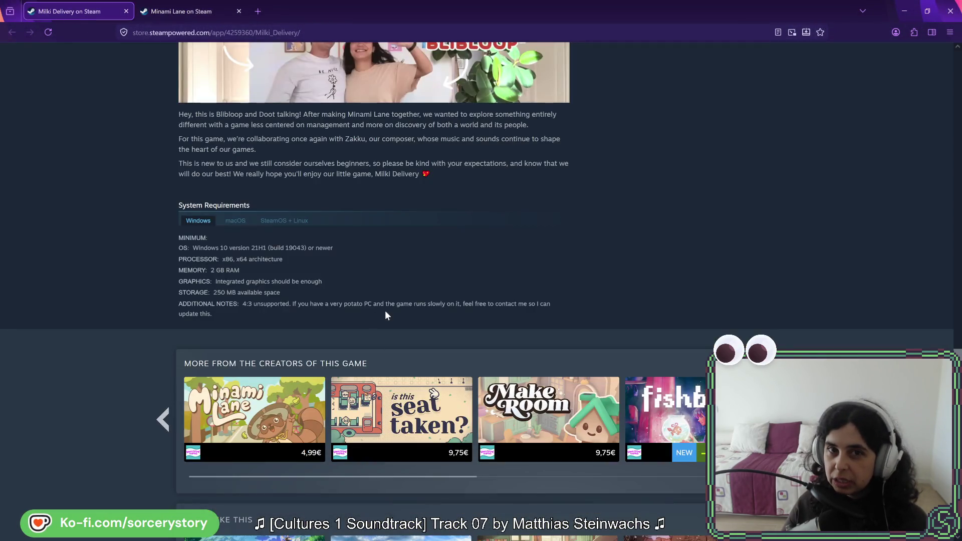
scroll(382, 315, up, 15)
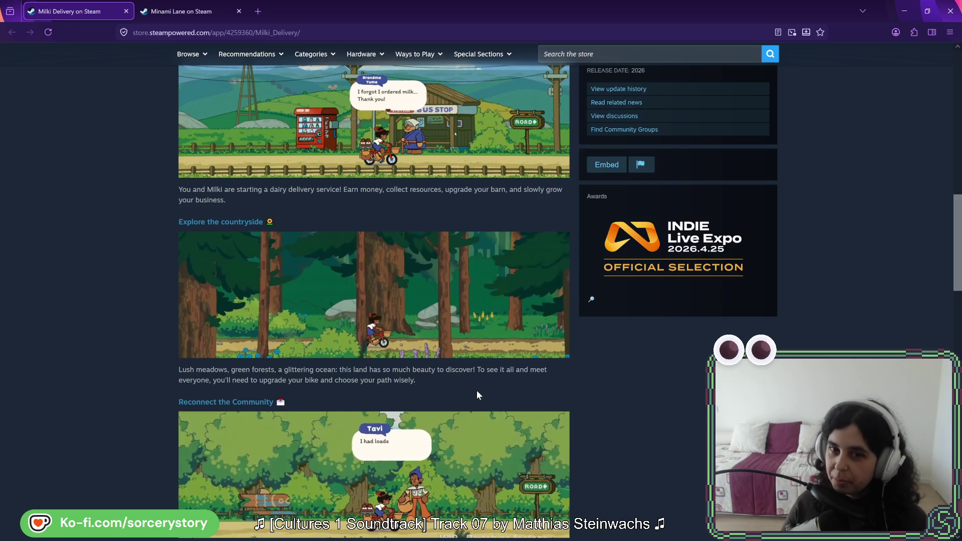
scroll(651, 441, up, 4)
scroll(464, 370, up, 8)
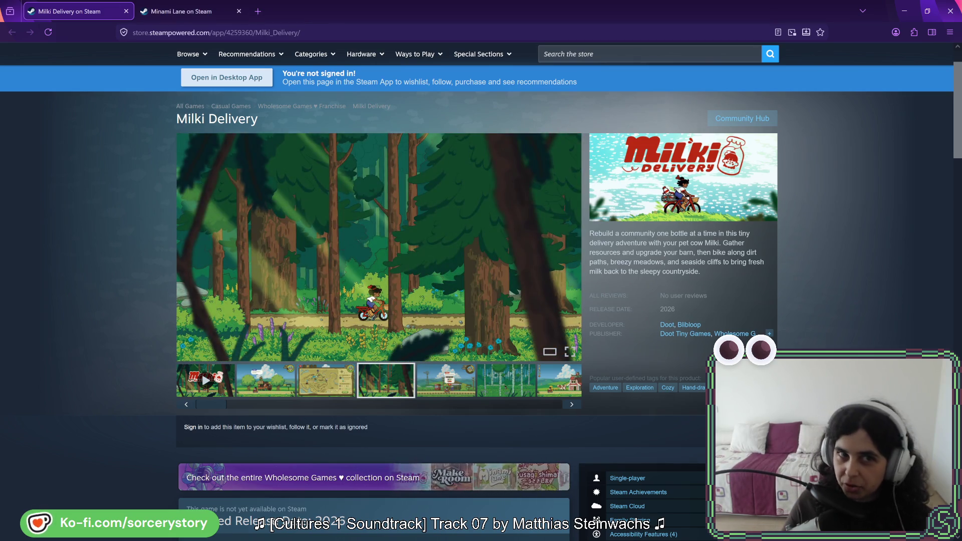
click(165, 32)
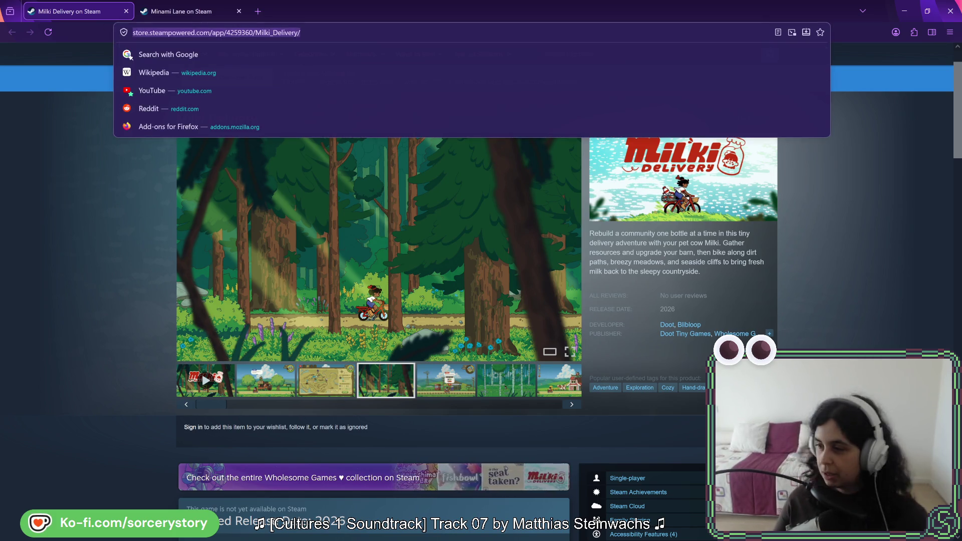
key(Escape)
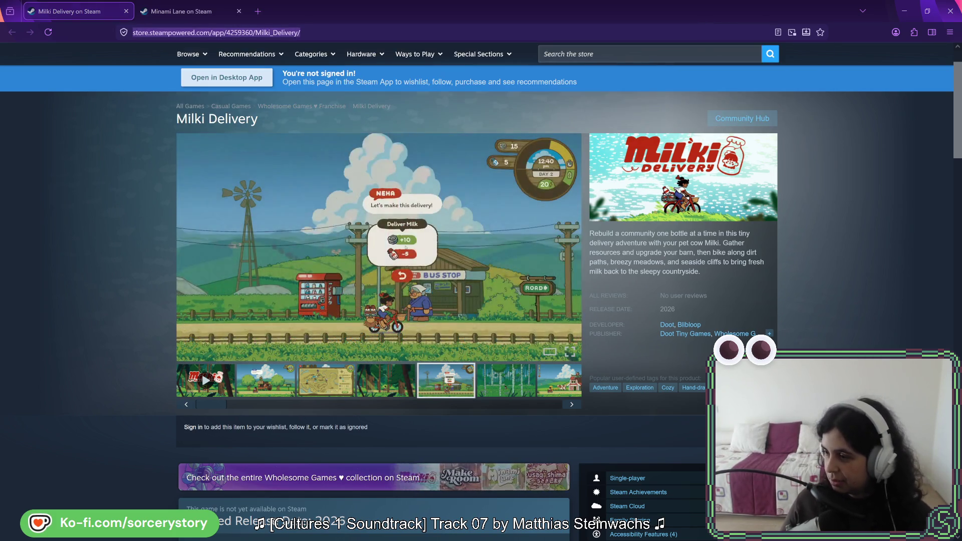
On Minami Lane, select the address, then close the screenshot viewer and scroll down
click(175, 12)
key(ctrl+l)
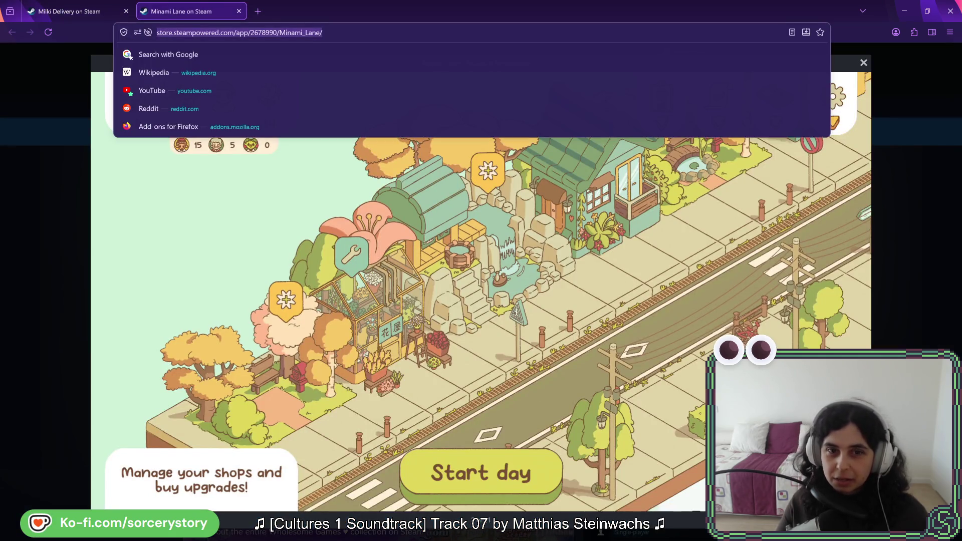
key(Escape)
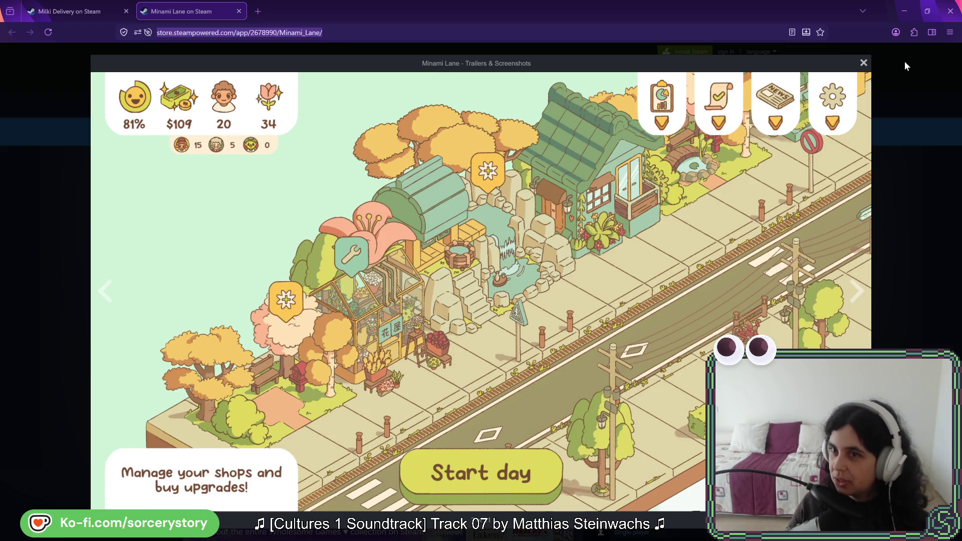
click(863, 63)
scroll(504, 322, down, 5)
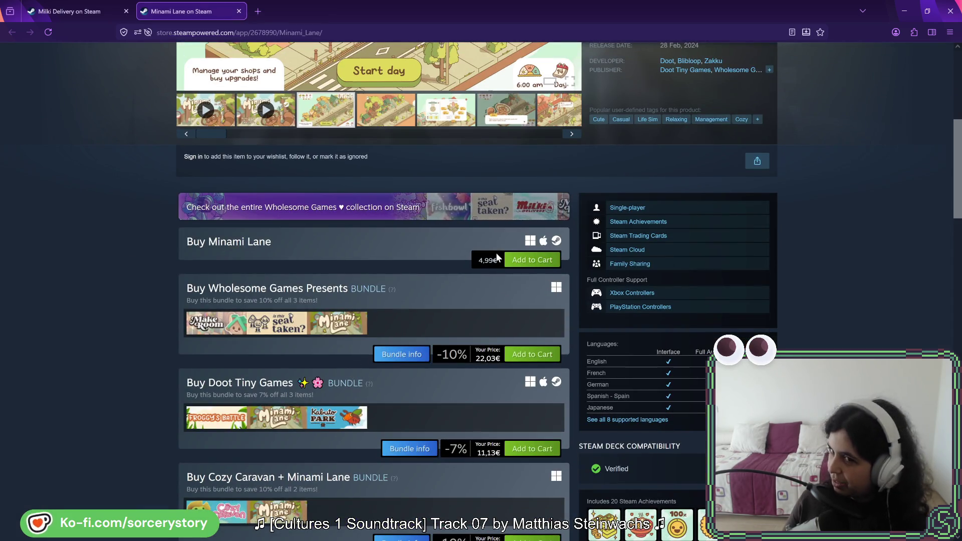
Compare with Milki Delivery's page again, then return to Minami Lane's 4,99€ purchase section
click(70, 11)
scroll(272, 271, down, 4)
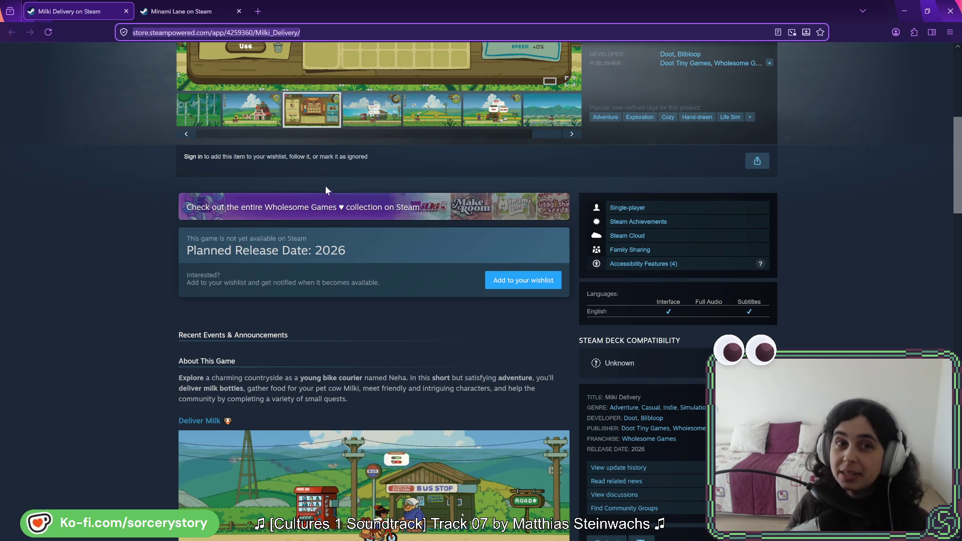
click(176, 13)
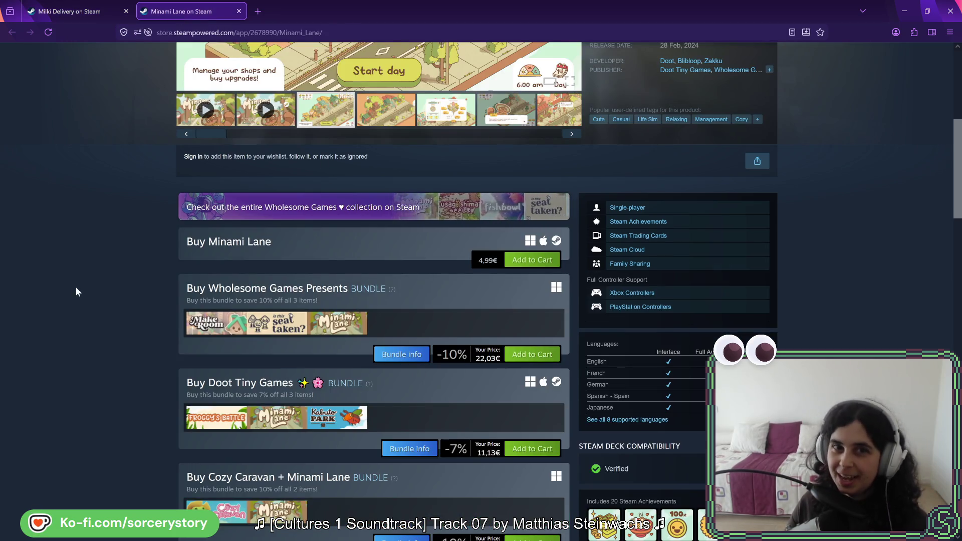
scroll(76, 284, up, 3)
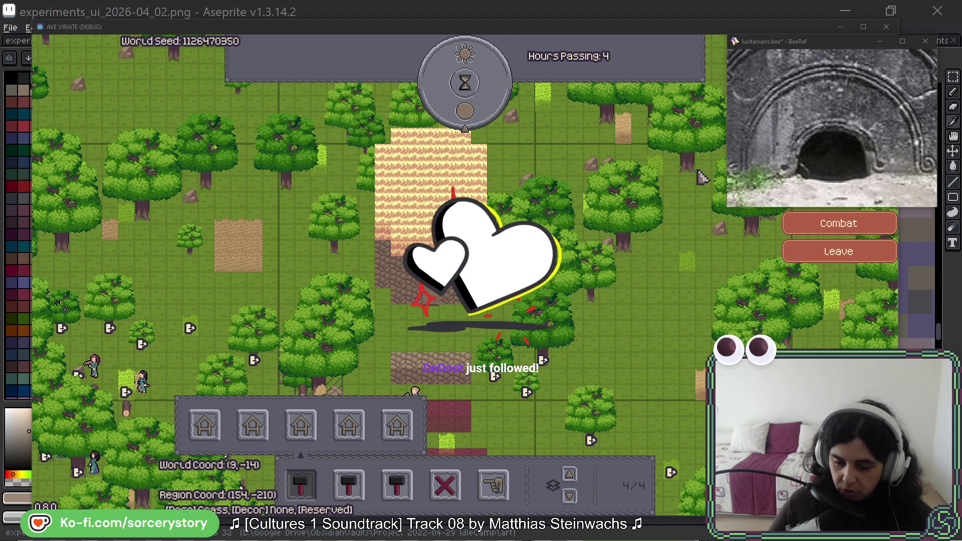
Check the frame pieces against the Ave Viriate debug map's building bar, then return to the pixel-art file
click(386, 18)
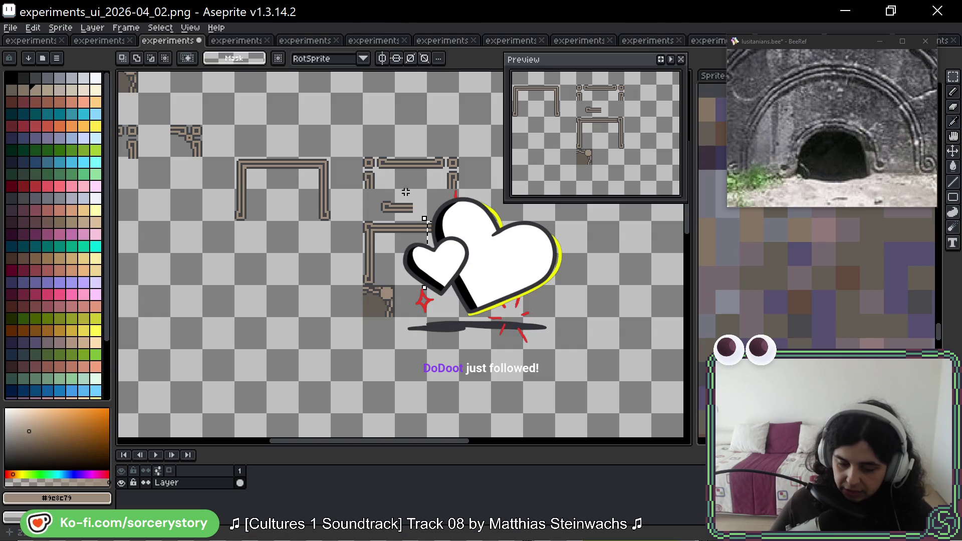
key(m)
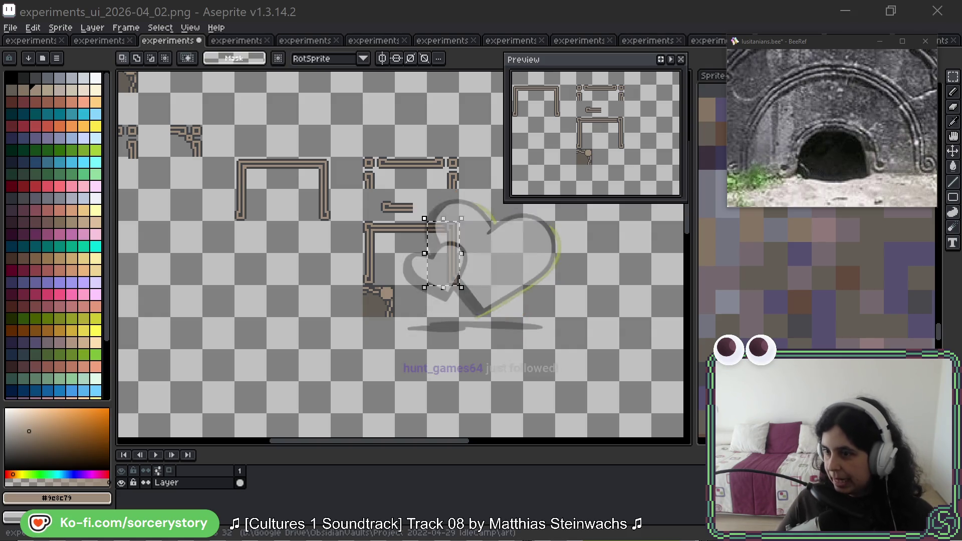
key(alt+Tab)
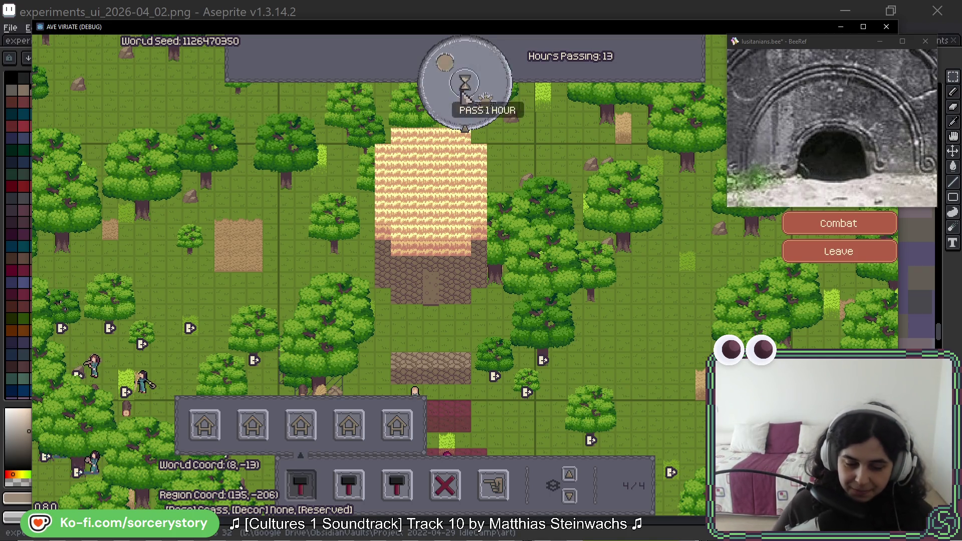
click(369, 16)
Move the loose right pillar beside the arch
scroll(332, 231, up, 2)
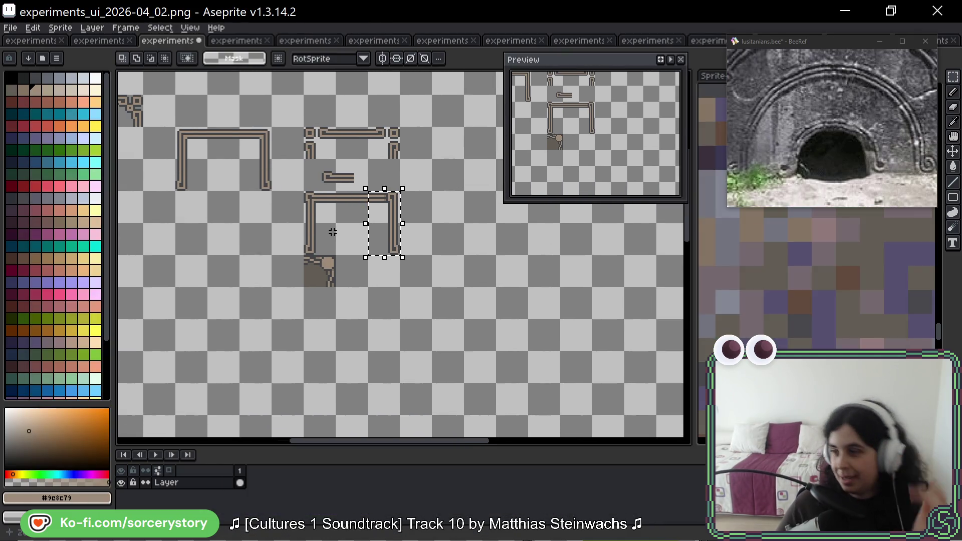
scroll(378, 216, up, 2)
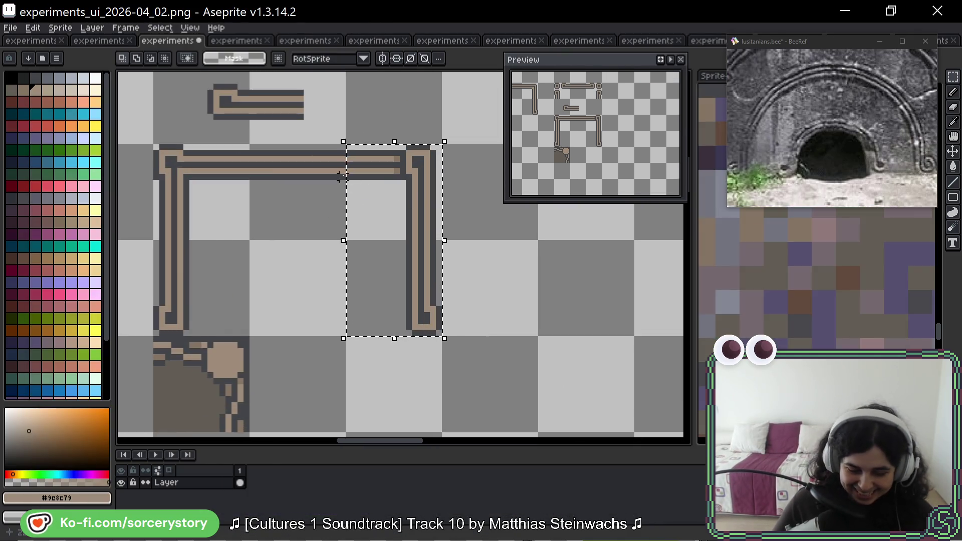
key(b)
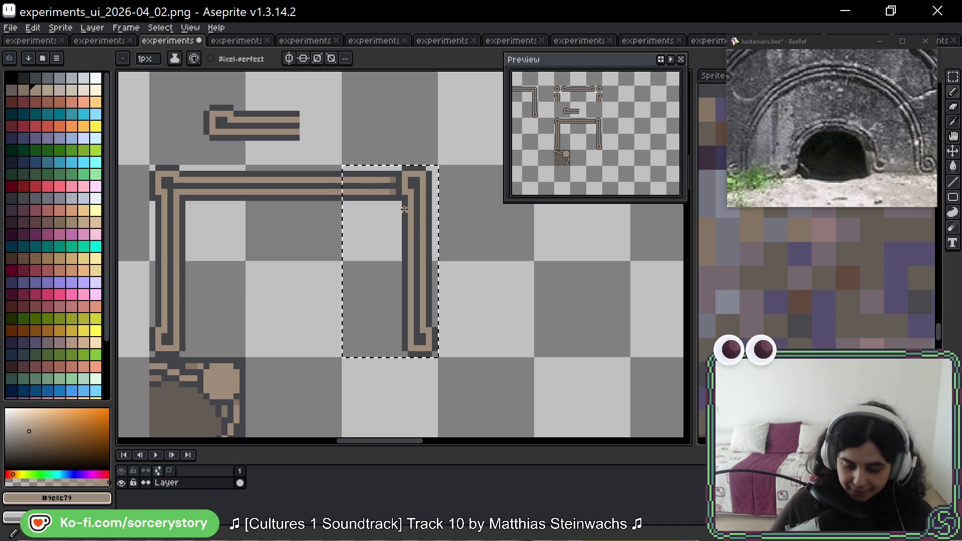
scroll(403, 209, down, 3)
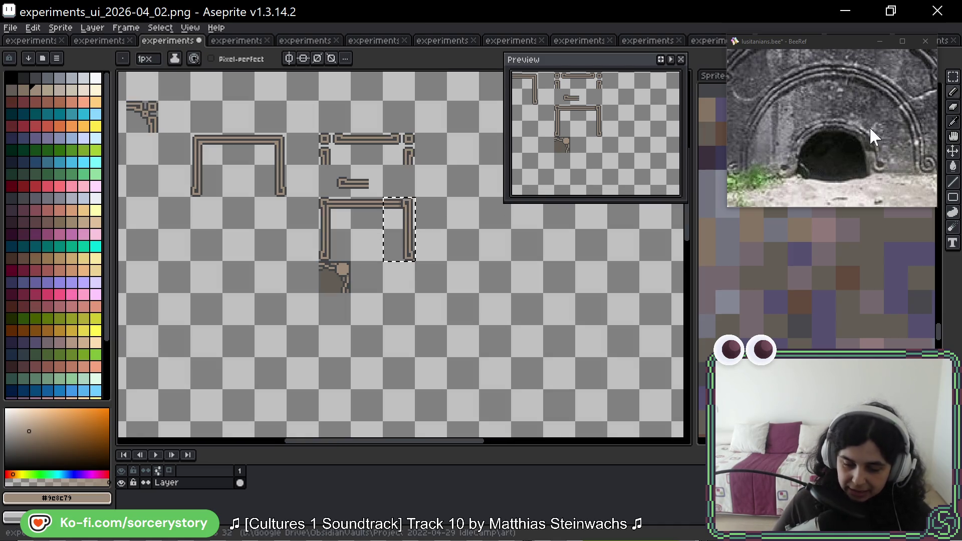
mouse_move(414, 225)
mouse_down()
mouse_move(253, 253)
mouse_move(287, 288)
mouse_up()
key(Return)
Move the arch pieces further down the sheet
drag(287, 198, 478, 356)
mouse_move(353, 249)
mouse_down()
mouse_move(381, 307)
mouse_move(352, 286)
mouse_move(353, 314)
mouse_up()
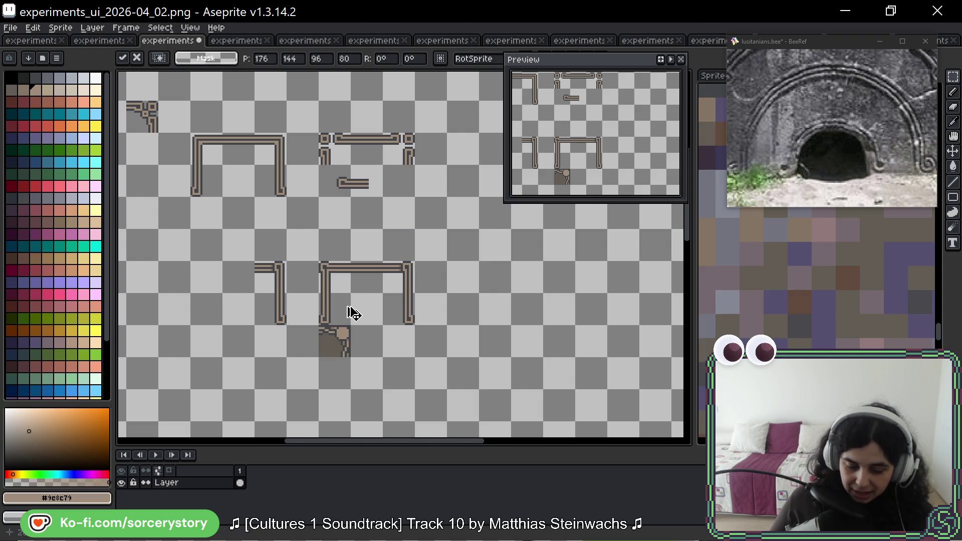
key(Return)
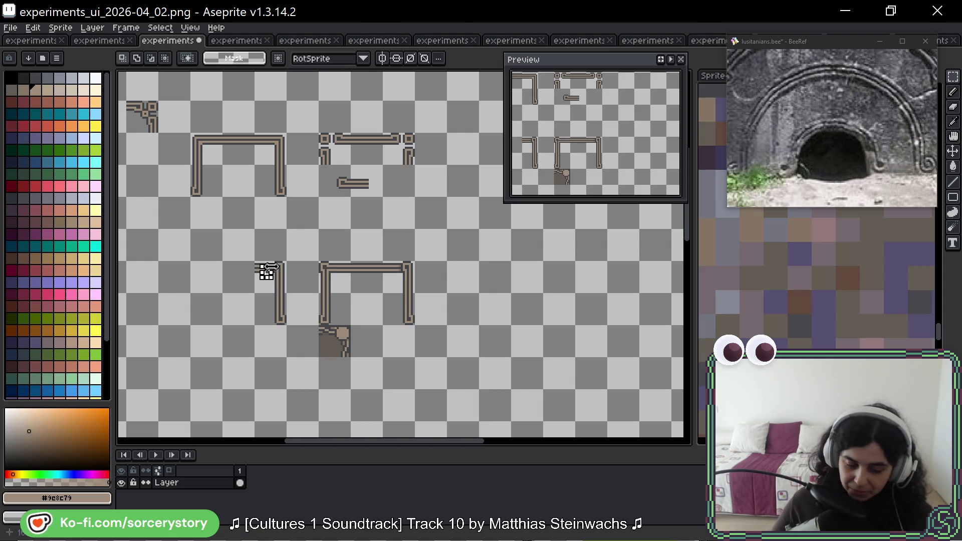
Flip the small corner bracket horizontally and shift it to the left of the arch
drag(268, 267, 283, 323)
key(shift+h)
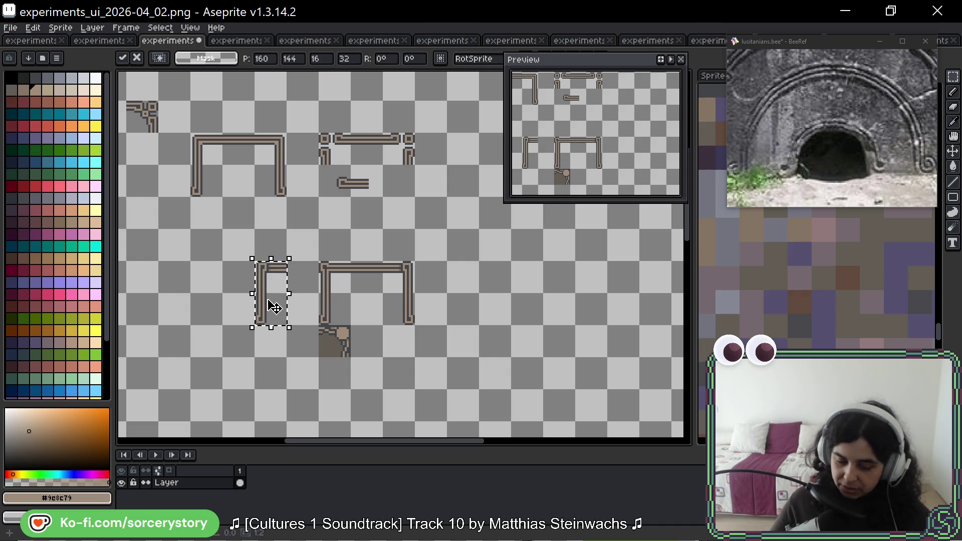
drag(264, 286, 247, 281)
key(Return)
scroll(268, 287, up, 3)
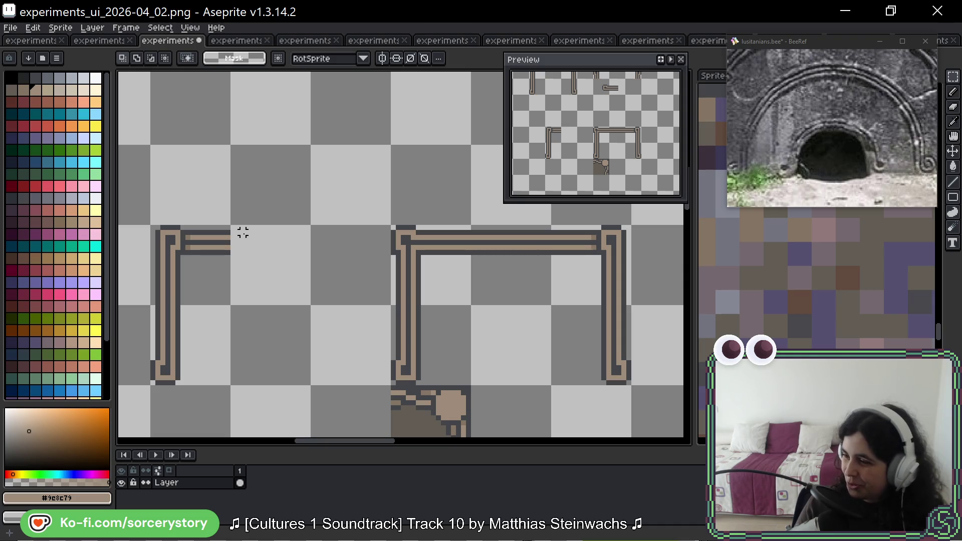
Extend both tan lines into the arch's top-right corner and paint the stray tan pixel dark grey
scroll(353, 272, right, 5)
key(b)
mouse_move(389, 244)
mouse_down()
mouse_move(554, 264)
mouse_move(361, 264)
mouse_up()
scroll(442, 252, up, 3)
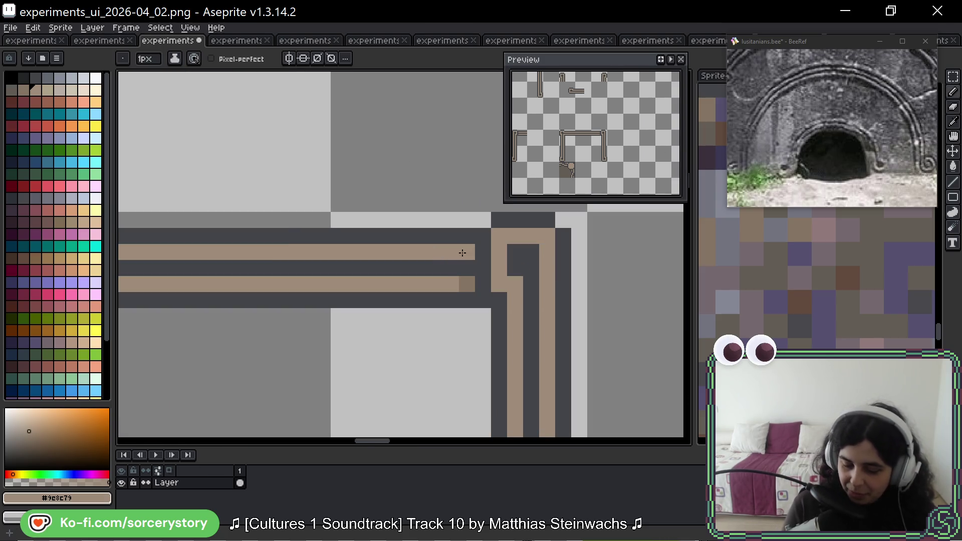
click(483, 252)
drag(467, 284, 483, 284)
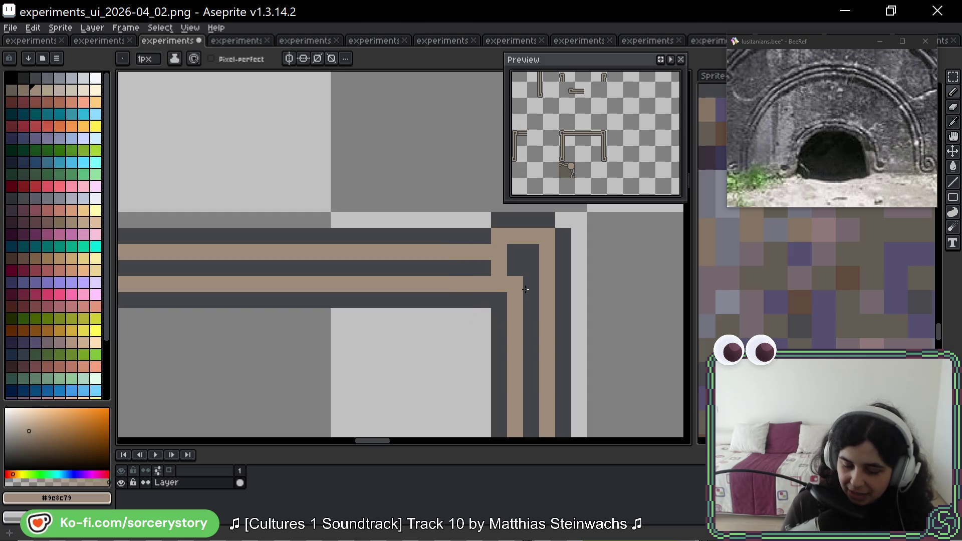
alt+click(489, 263)
click(499, 267)
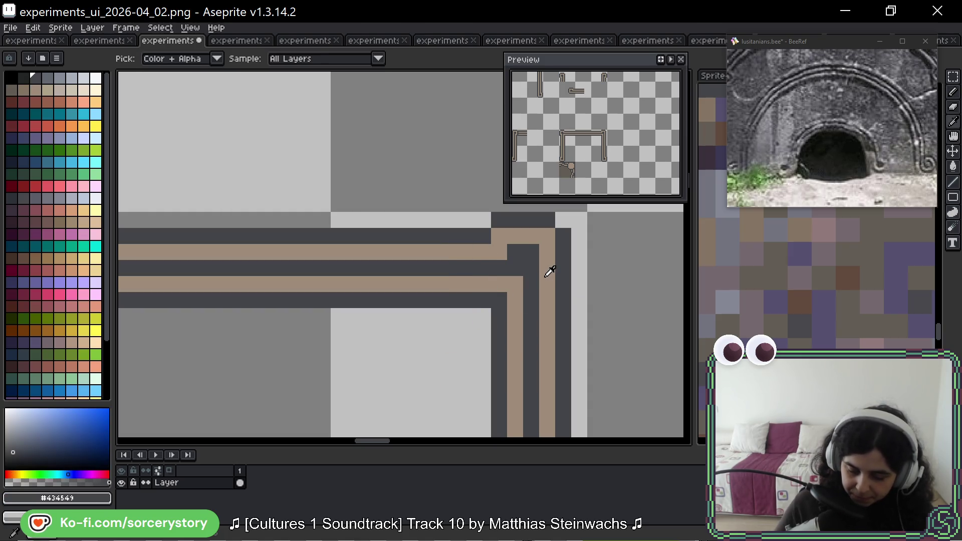
scroll(552, 270, down, 3)
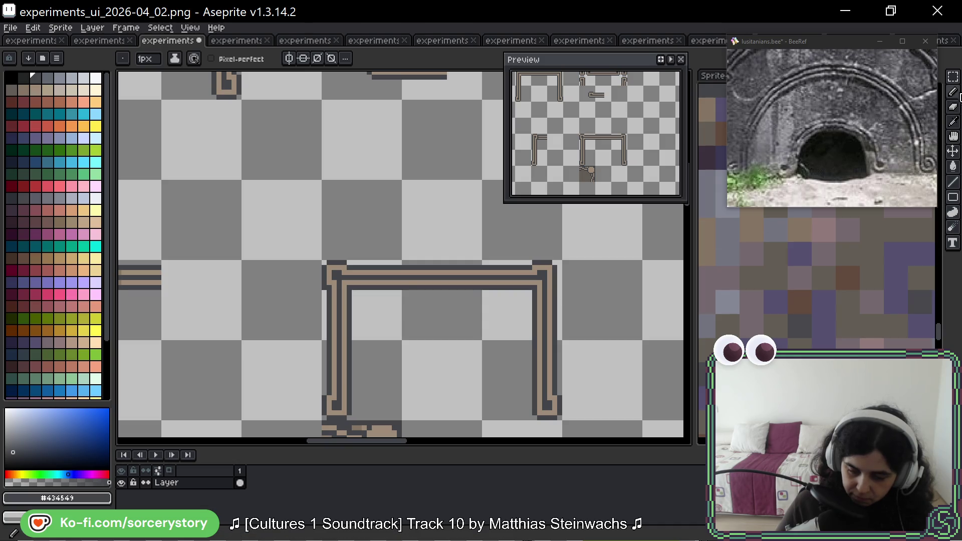
Shift the arch's selected top-right corner block slightly to the right
click(953, 77)
scroll(573, 262, up, 3)
mouse_move(367, 214)
mouse_down()
mouse_move(421, 280)
mouse_move(360, 228)
mouse_move(436, 274)
mouse_up()
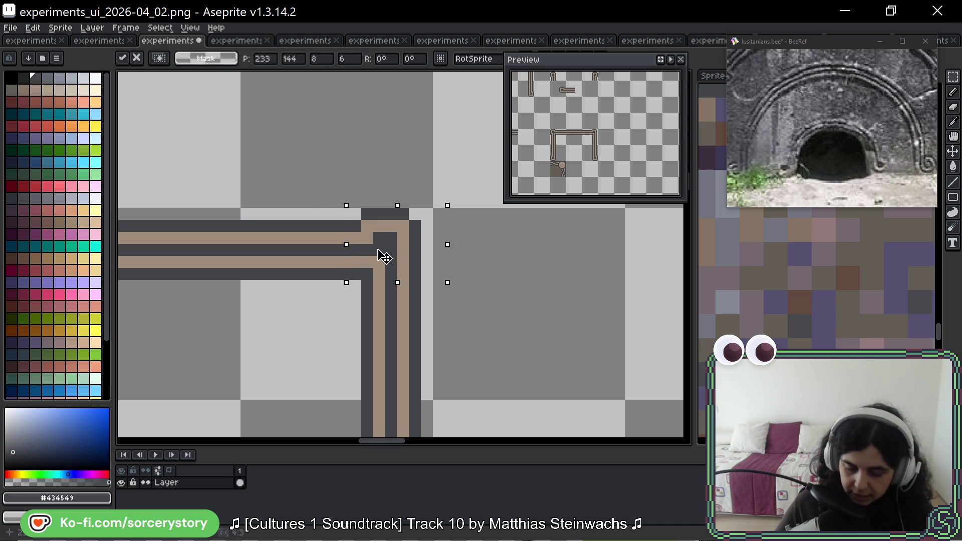
drag(382, 254, 394, 256)
key(Return)
Repaint a tan corner pixel dark, re-pick the tan and dark colours, and view the whole arch
key(b)
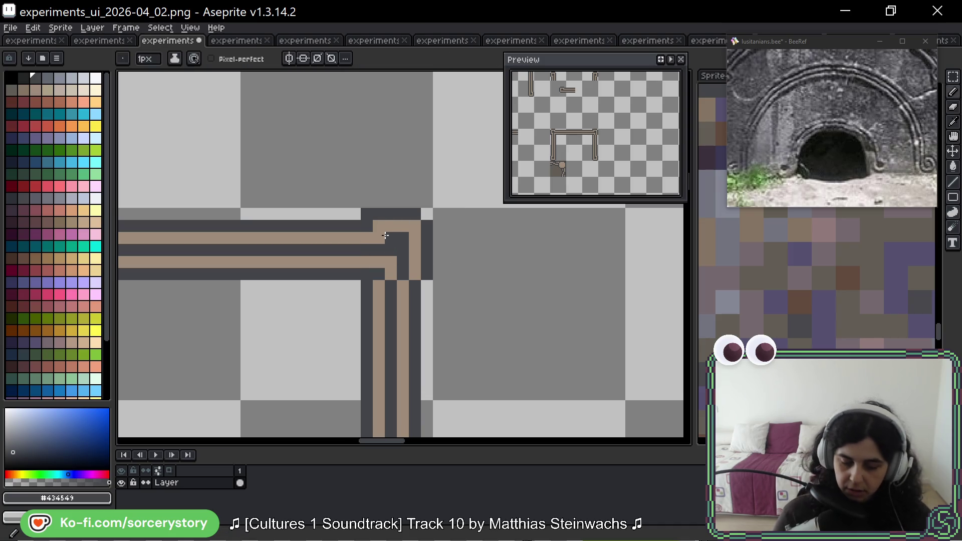
scroll(570, 322, down, 4)
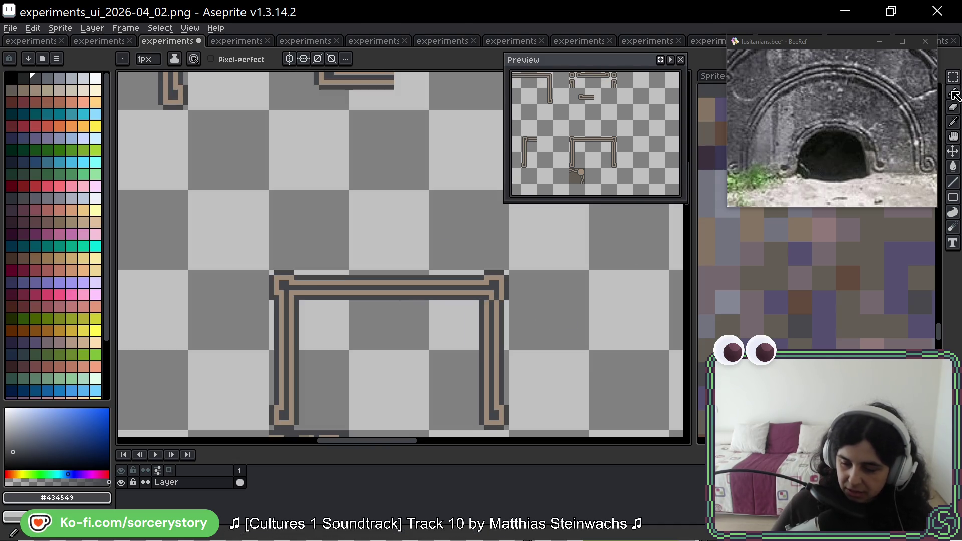
key(m)
scroll(537, 278, up, 4)
key(b)
click(426, 328)
alt+click(439, 316)
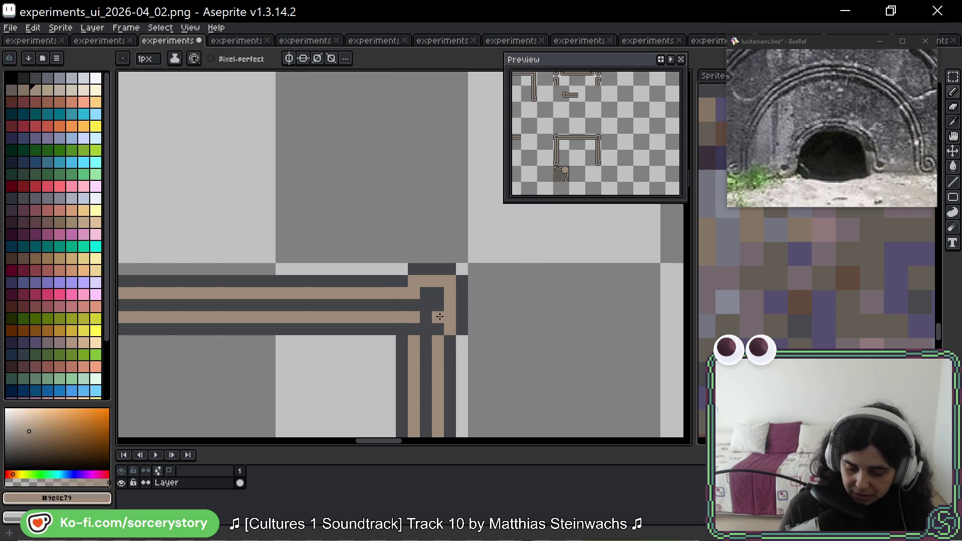
alt+click(459, 334)
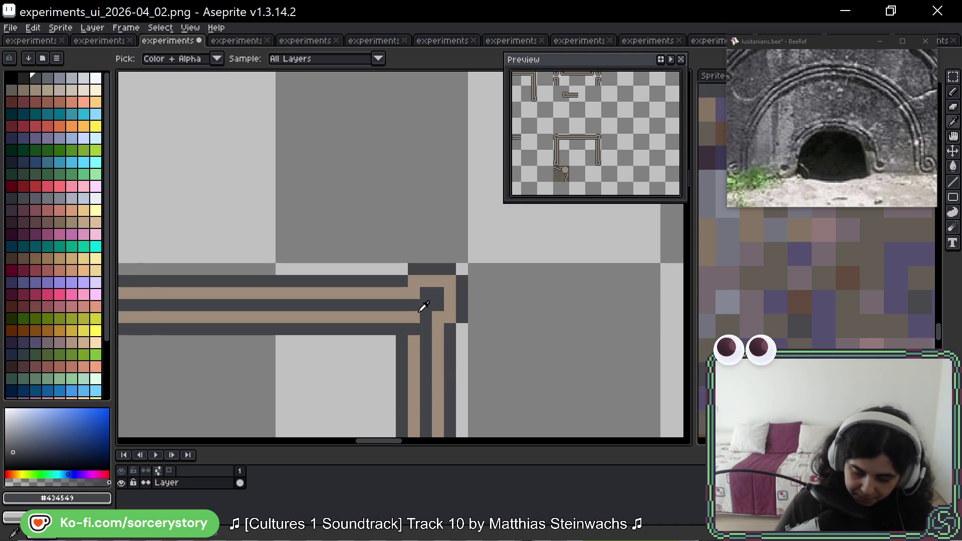
alt+click(414, 328)
scroll(441, 346, down, 3)
drag(456, 371, 446, 309)
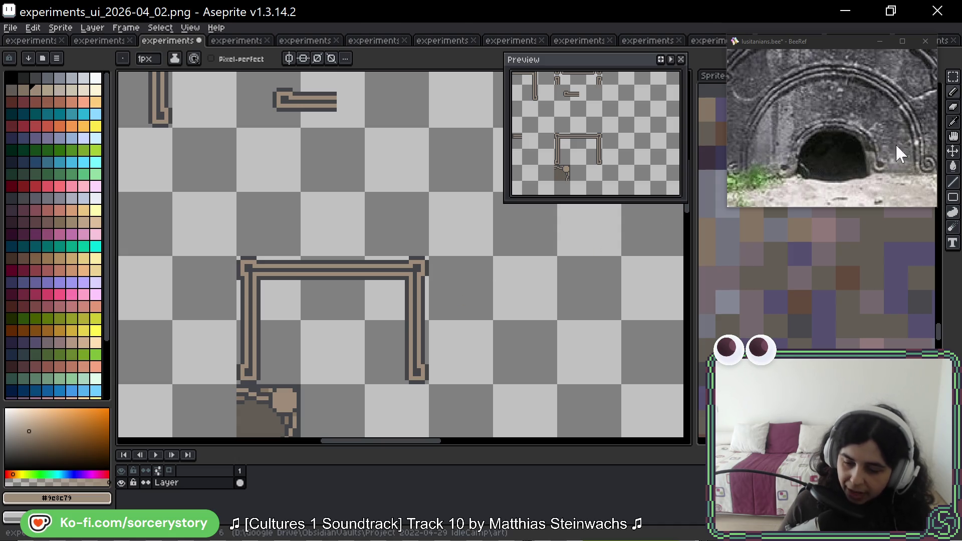
Move the dark ornate corner piece aside and lengthen both pillars down one tile
key(m)
drag(300, 337, 311, 169)
mouse_move(263, 252)
mouse_down()
mouse_move(171, 242)
mouse_move(137, 188)
mouse_up()
drag(272, 145, 305, 226)
mouse_move(275, 172)
mouse_down()
mouse_move(411, 185)
mouse_move(407, 303)
mouse_move(414, 262)
mouse_up()
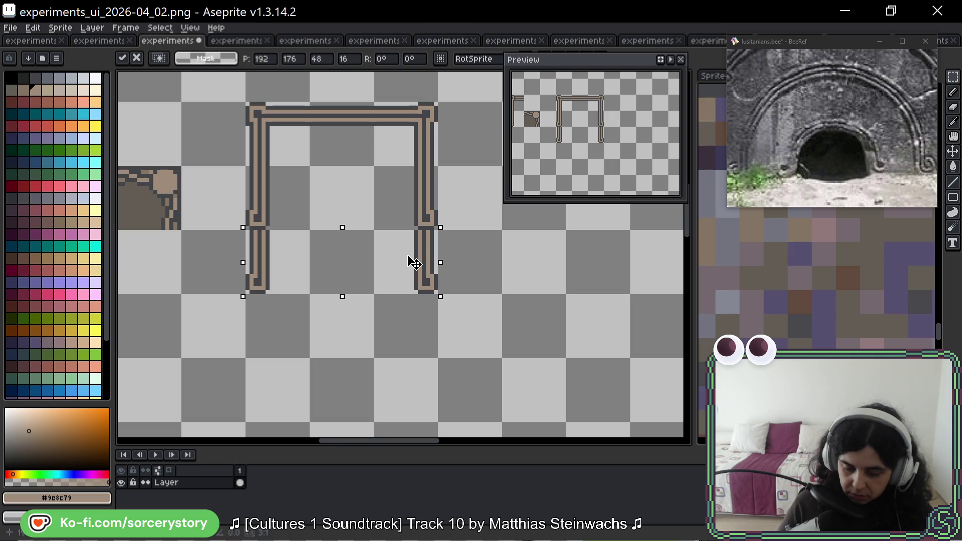
key(Return)
Copy the top bar down as the frame's bottom edge
mouse_move(247, 102)
mouse_down()
mouse_move(308, 162)
mouse_move(404, 157)
mouse_move(414, 386)
mouse_move(401, 335)
mouse_move(358, 371)
mouse_move(372, 284)
mouse_up()
key(Return)
key(ctrl+d)
Stretch the thin inner strip along the frame's top down to meet the bottom edge
drag(247, 148, 453, 152)
mouse_move(343, 151)
mouse_down()
mouse_move(355, 161)
mouse_move(355, 264)
mouse_up()
key(Return)
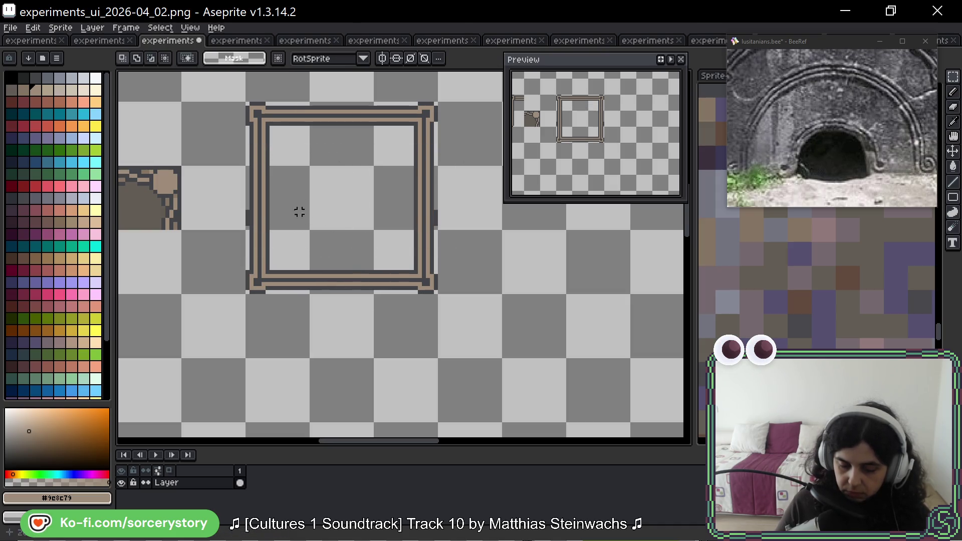
key(ctrl+d)
key(b)
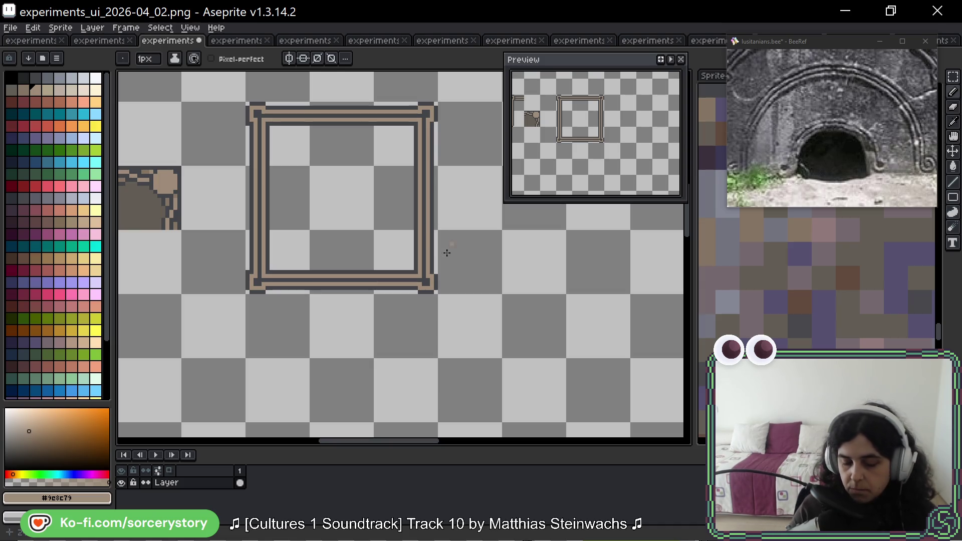
scroll(414, 280, down, 1)
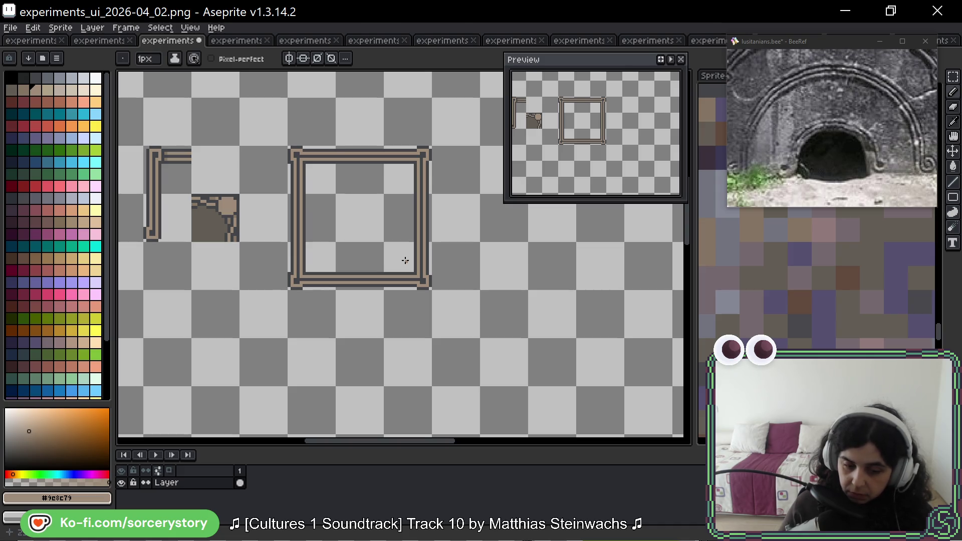
Eyedrop the darker tan #857565 from the frame, then pan toward the frame's left side
scroll(302, 191, up, 4)
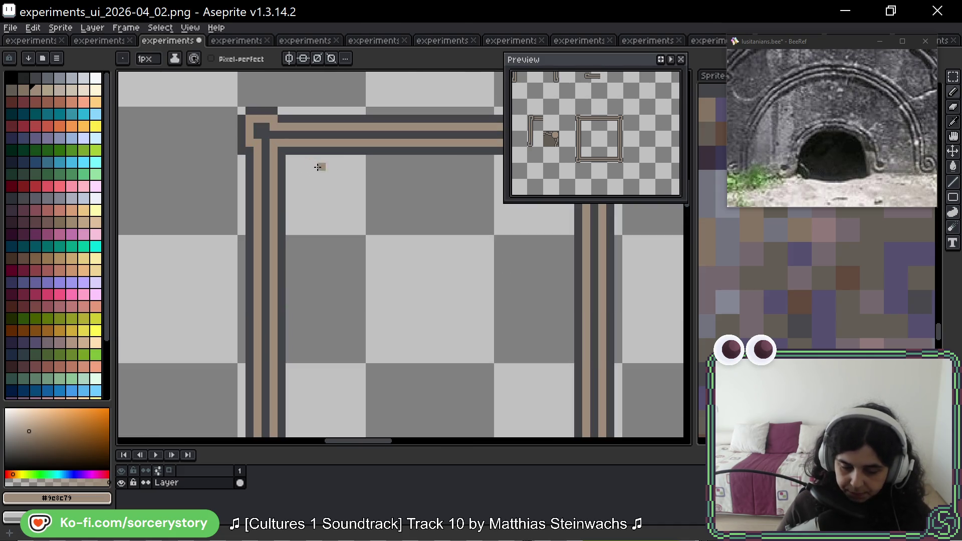
scroll(320, 164, down, 2)
scroll(180, 170, up, 2)
key(alt)
alt+click(160, 148)
scroll(182, 206, right, 5)
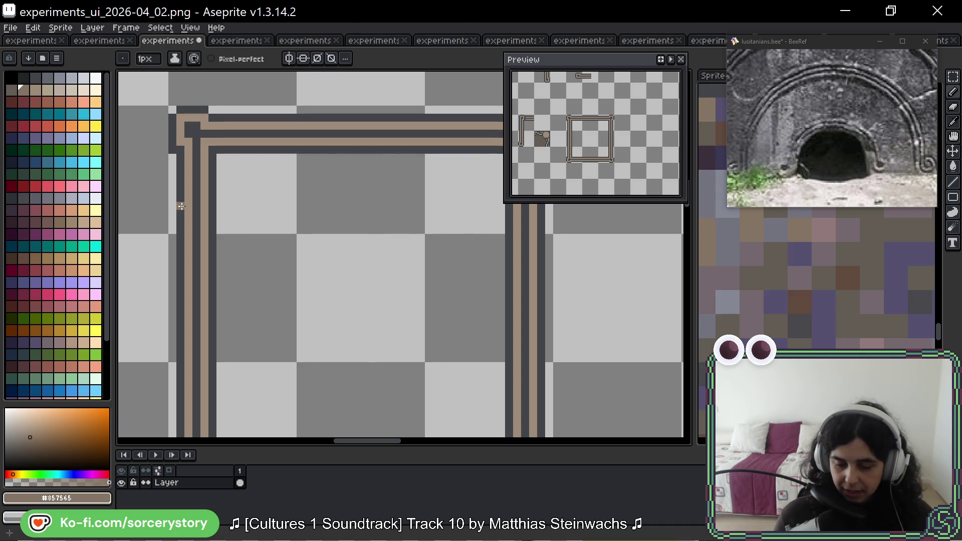
key(space)
mouse_move(352, 271)
mouse_down()
mouse_move(311, 286)
mouse_move(329, 291)
mouse_up()
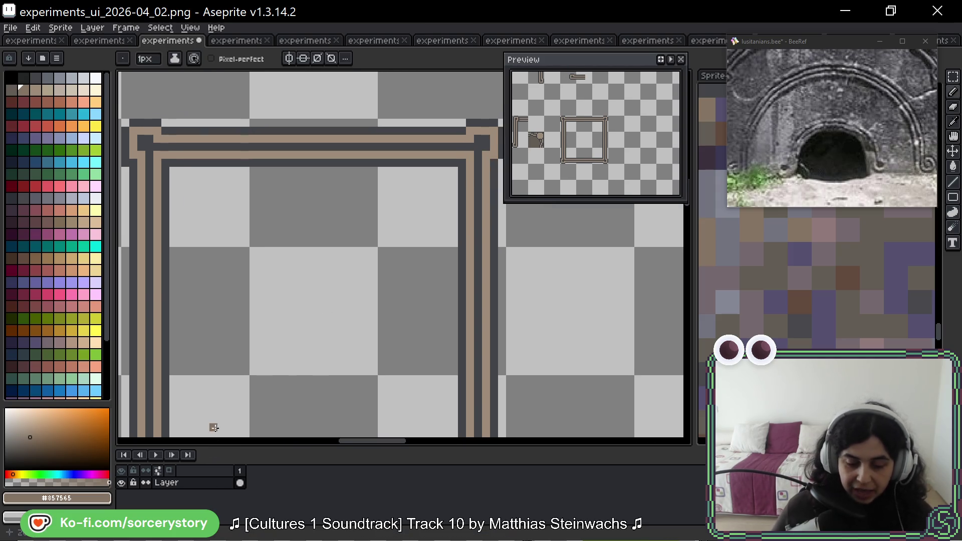
Select one ornate corner tile on the 04_01 sprite's dark panel, then return to experiments_ui_2026-04_02
key(ctrl+shift+Tab)
scroll(392, 220, up, 4)
scroll(244, 197, up, 1)
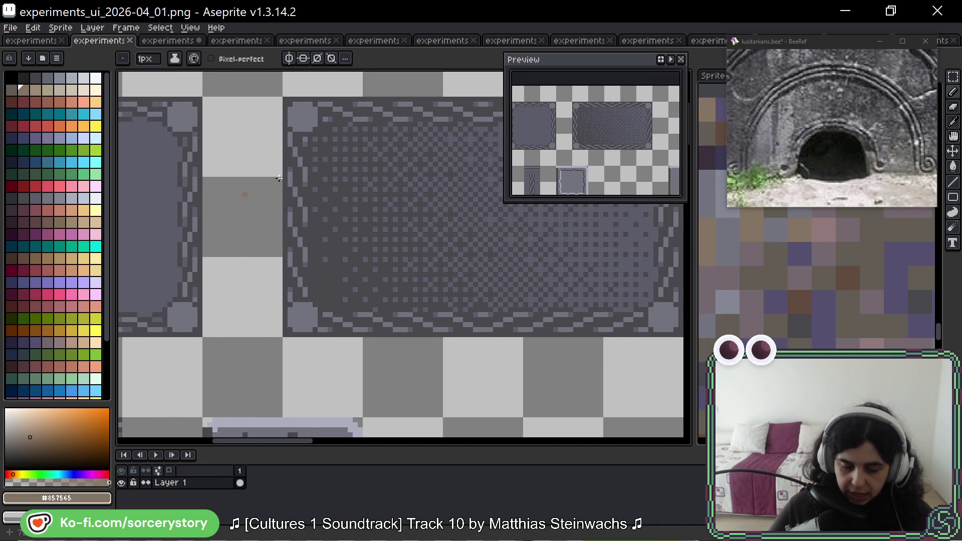
drag(369, 107, 284, 147)
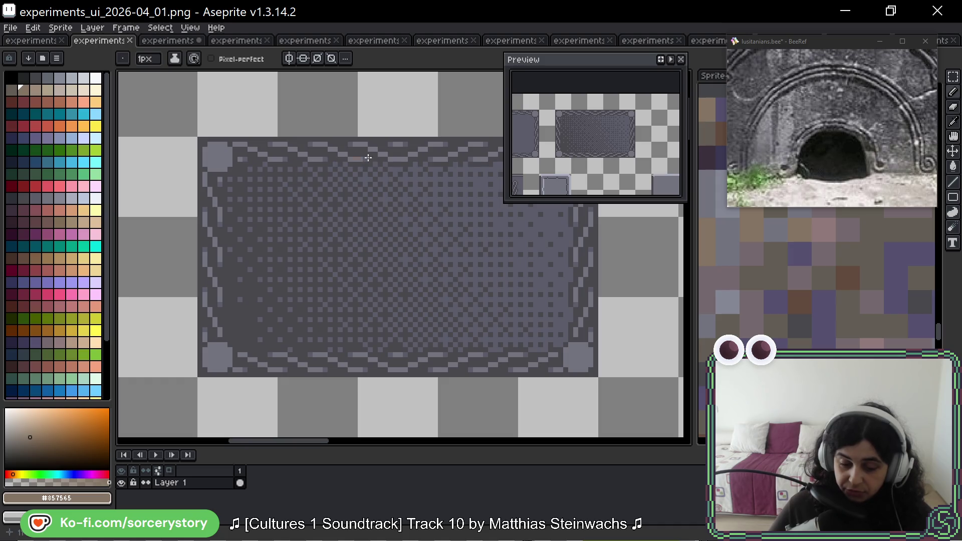
key(m)
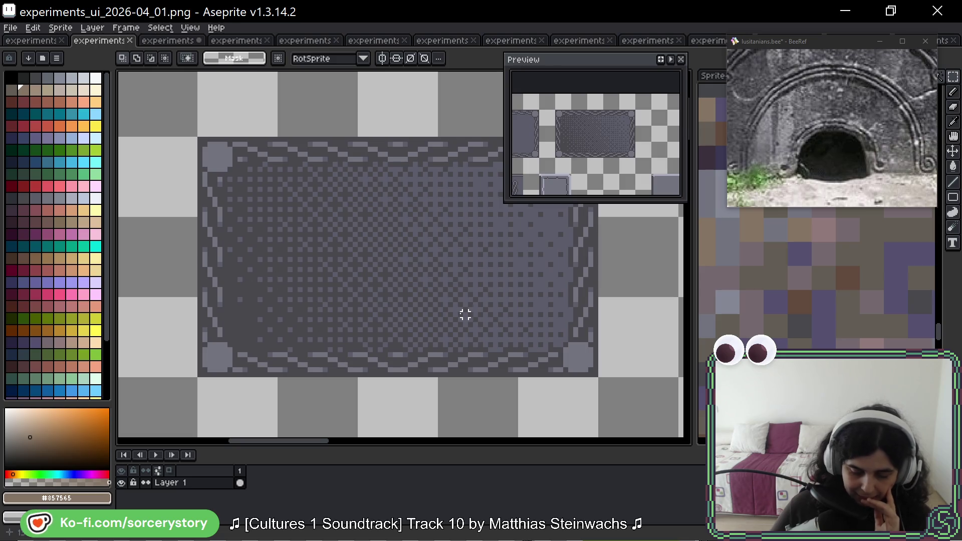
drag(463, 315, 250, 262)
drag(366, 147, 389, 176)
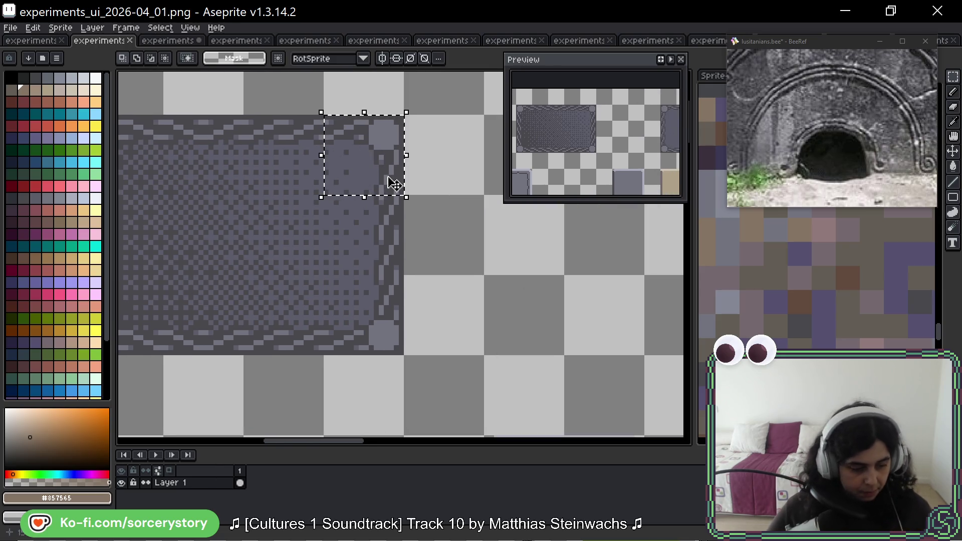
click(171, 47)
scroll(371, 264, down, 2)
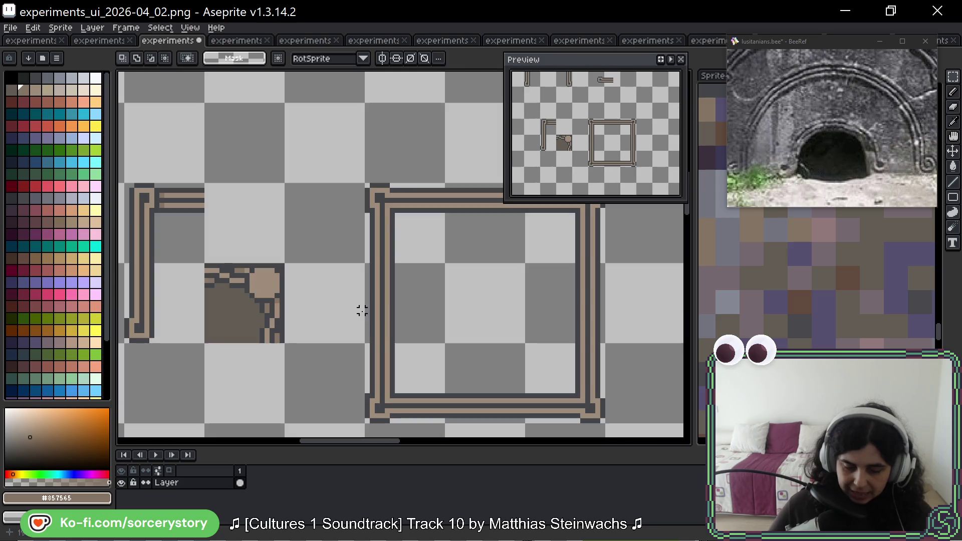
Paste the dark ornate corner tile and place it directly below the brown corner tile
key(ctrl+v)
drag(179, 268, 262, 286)
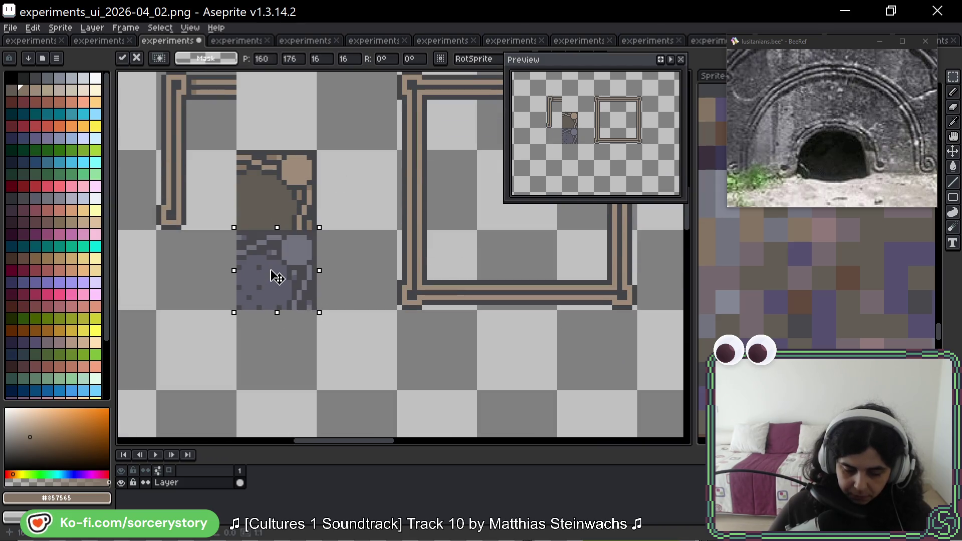
key(Return)
scroll(296, 290, up, 2)
drag(281, 251, 322, 314)
key(ctrl+d)
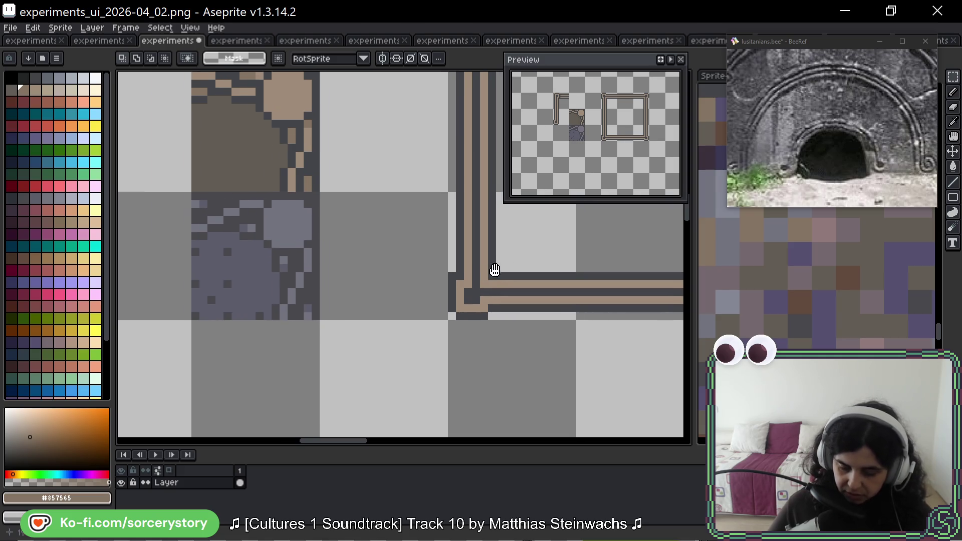
Check the frame's left edge and the dark tile up close, then zoom out to the whole frame
scroll(321, 228, right, 3)
drag(313, 219, 354, 291)
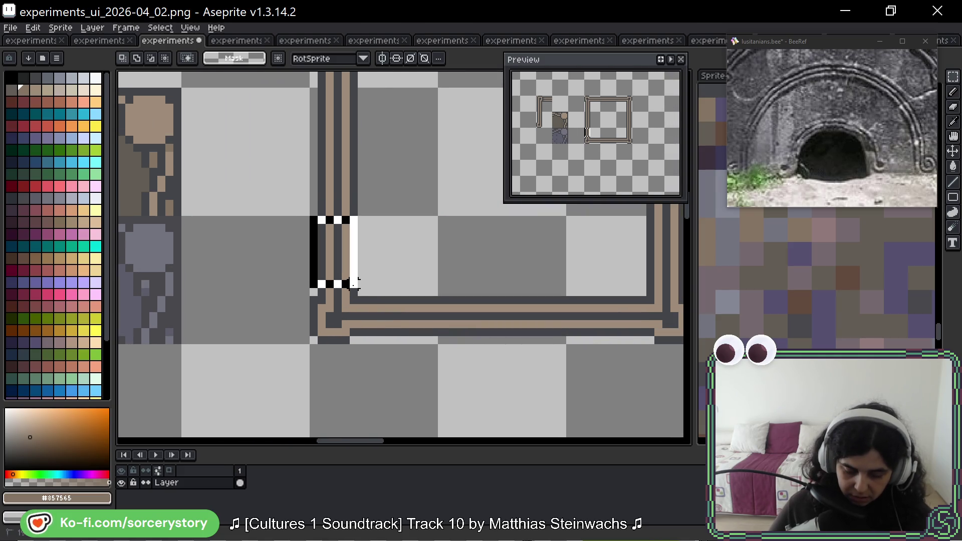
key(ctrl+d)
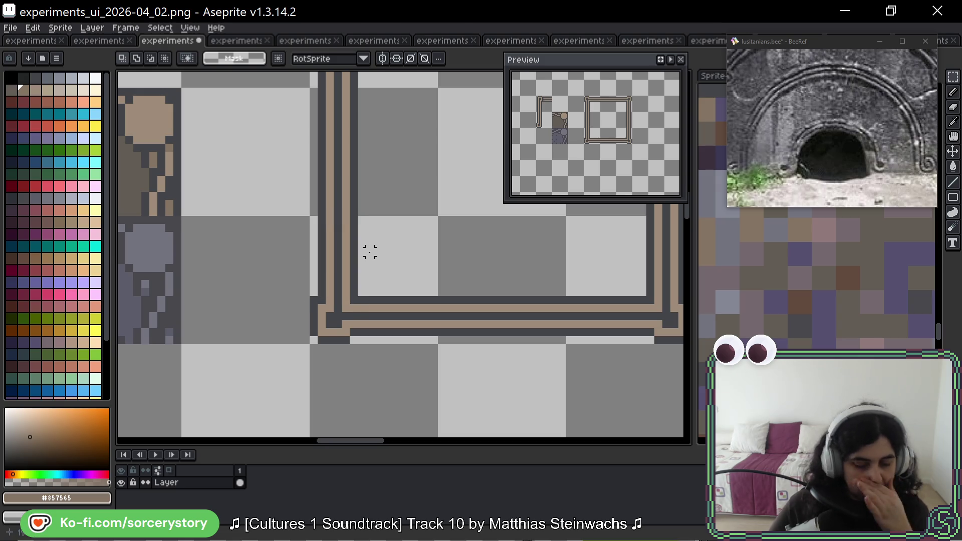
scroll(370, 252, down, 1)
scroll(164, 277, up, 1)
mouse_move(165, 279)
mouse_down()
mouse_move(321, 241)
mouse_move(234, 331)
mouse_move(210, 337)
mouse_up()
click(213, 337)
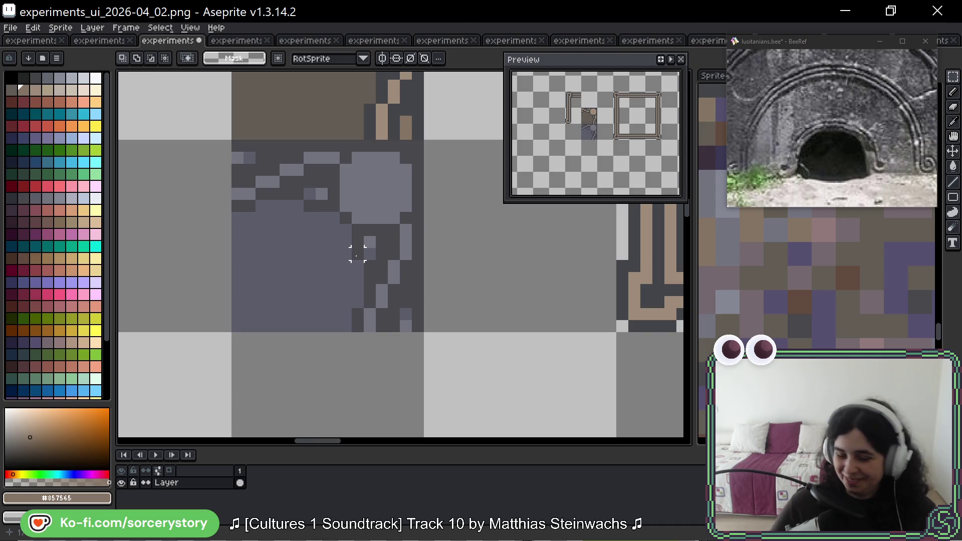
drag(399, 215, 277, 257)
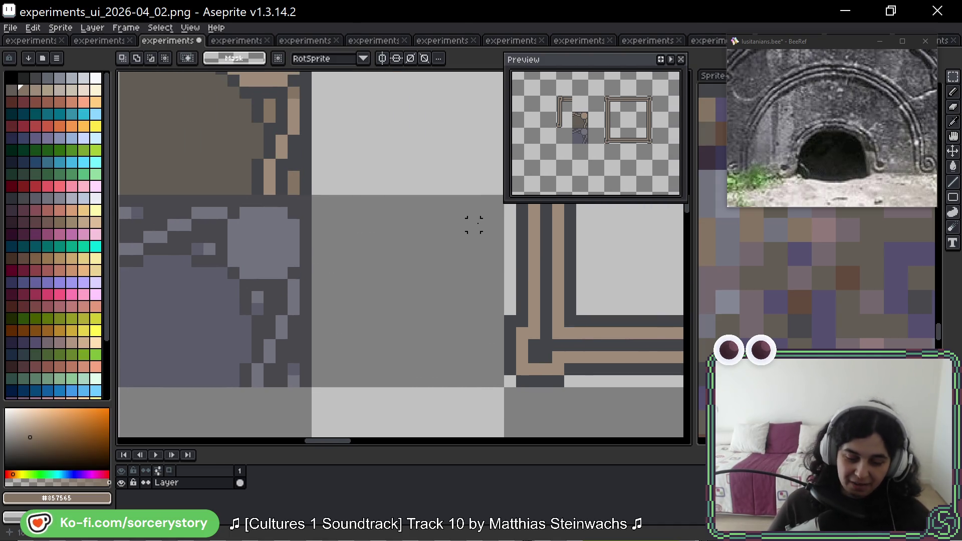
scroll(474, 224, down, 3)
drag(488, 204, 293, 215)
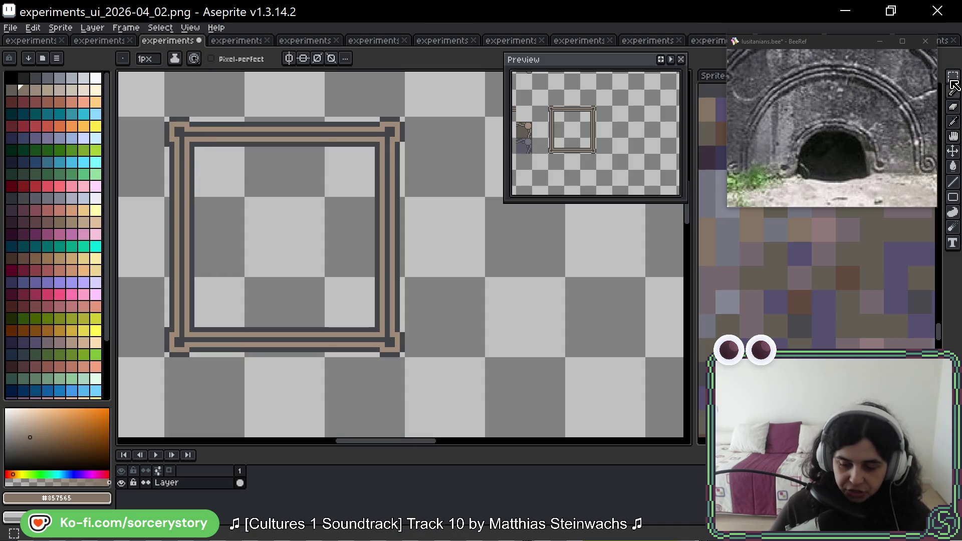
scroll(264, 205, down, 2)
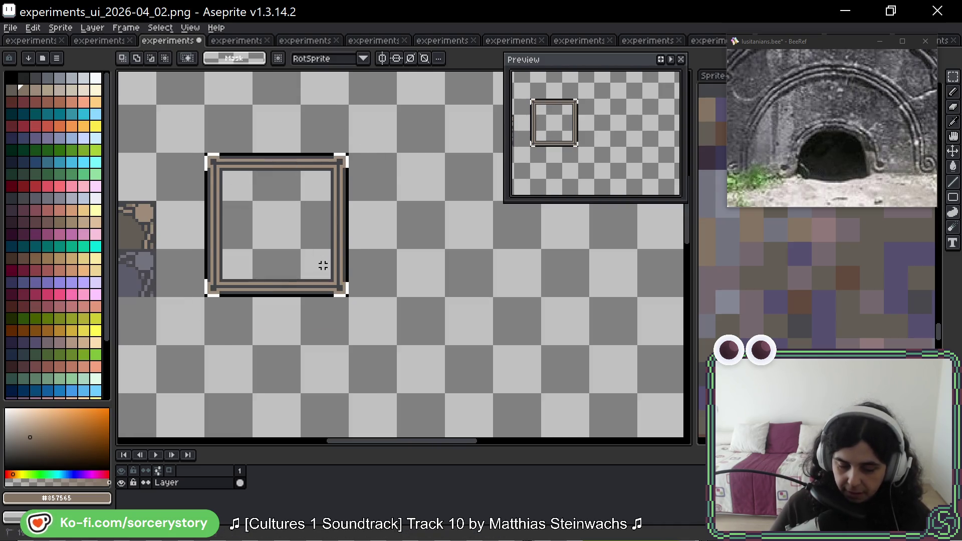
Duplicate the double-line frame and place the copy to its right
key(ctrl+shift+d)
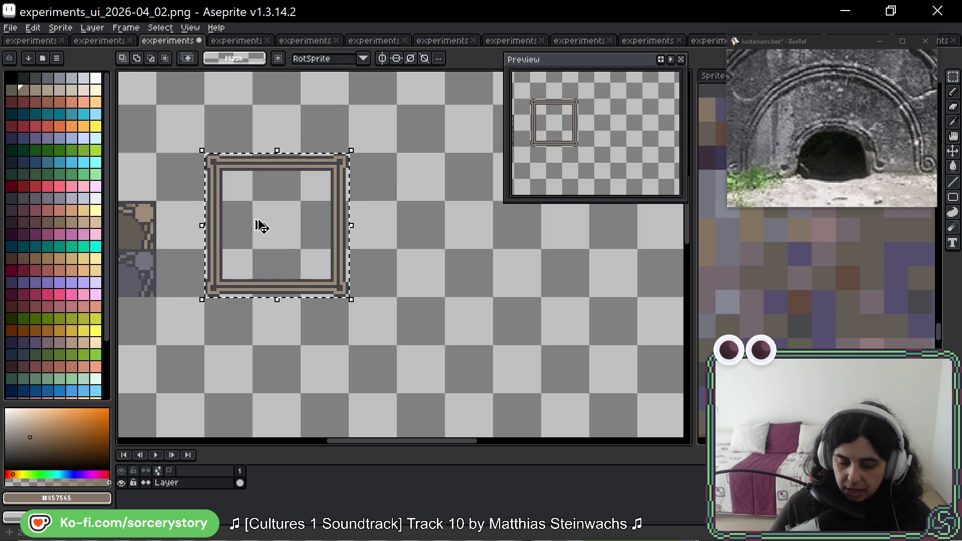
drag(258, 223, 447, 230)
key(ctrl+d)
scroll(357, 201, up, 2)
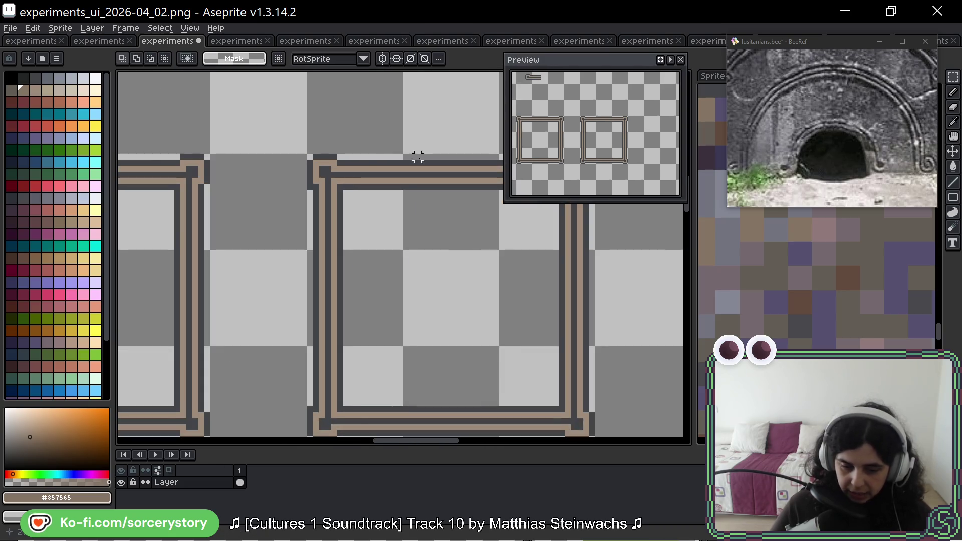
key(b)
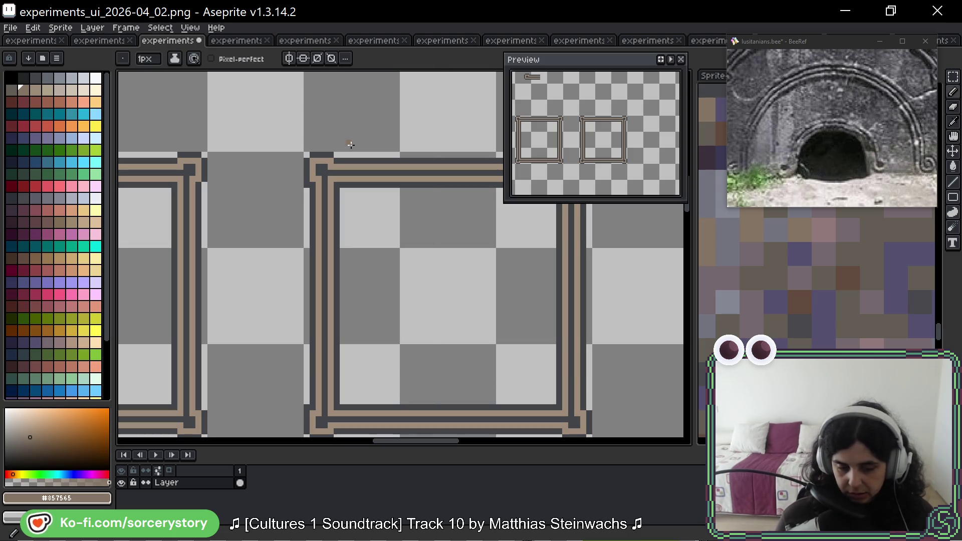
scroll(351, 144, down, 2)
drag(351, 145, 458, 202)
scroll(457, 202, down, 2)
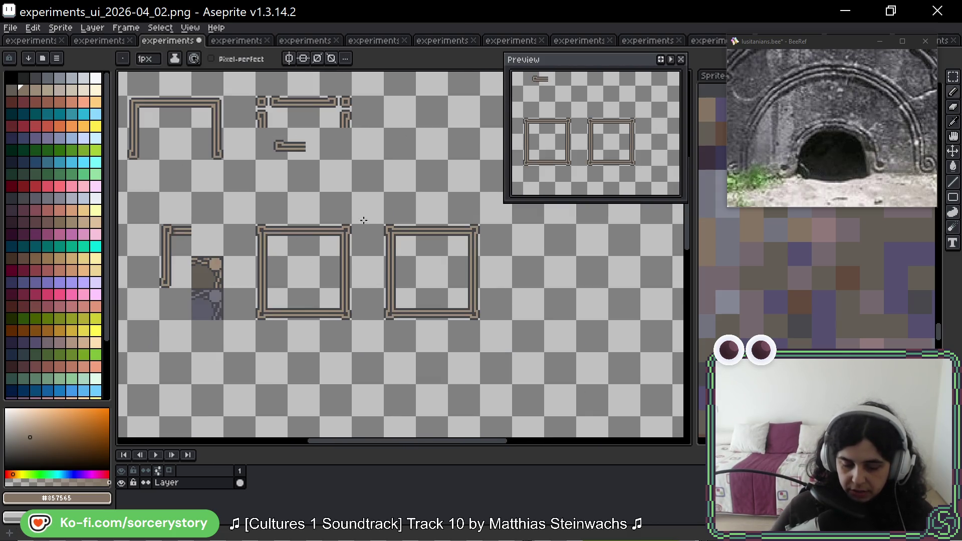
Move the brown corner tile above the right frame's top-left corner and bring that frame fully into view
key(m)
scroll(243, 269, up, 2)
scroll(243, 269, up, 1)
mouse_move(140, 241)
mouse_down()
mouse_move(204, 306)
mouse_move(612, 253)
mouse_move(143, 286)
mouse_move(507, 140)
mouse_move(625, 194)
mouse_move(457, 168)
mouse_move(407, 145)
mouse_up()
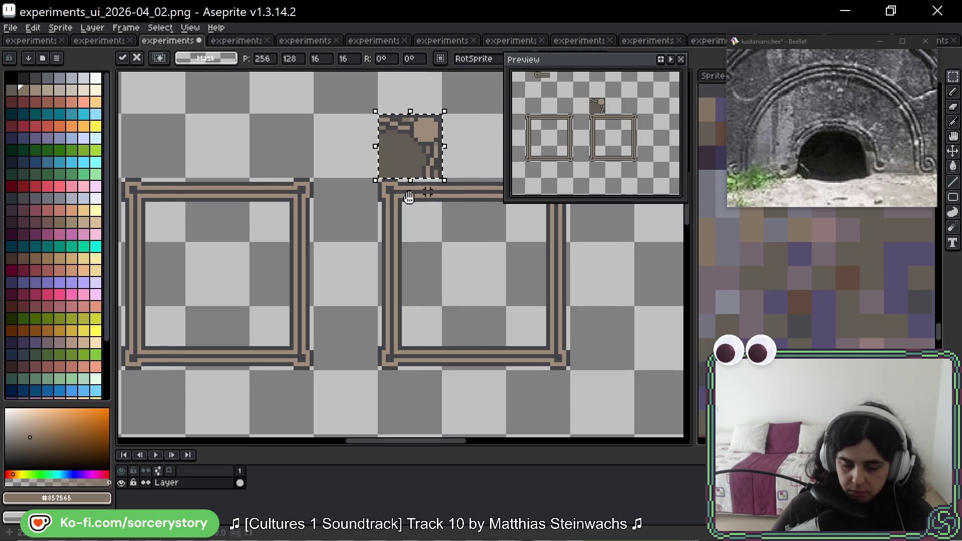
scroll(421, 165, up, 2)
key(ctrl+d)
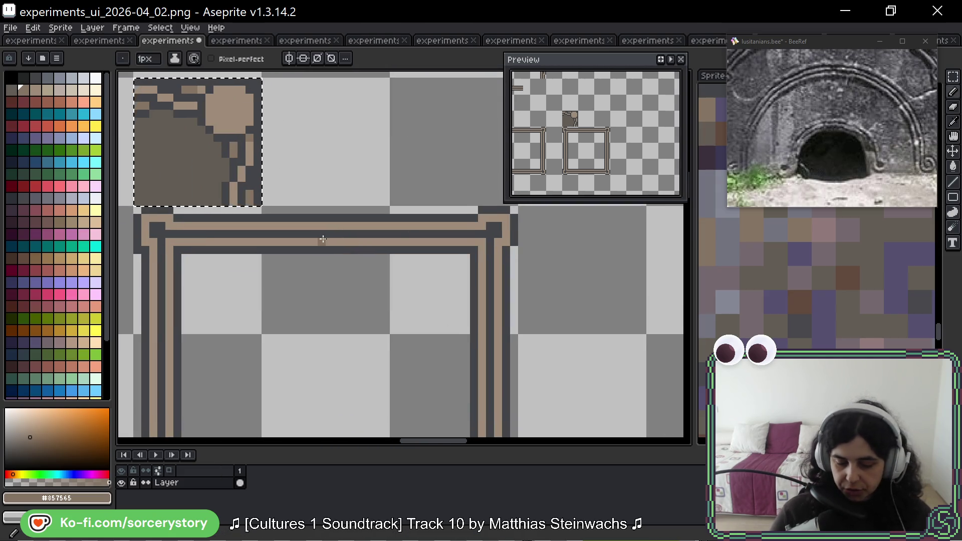
key(b)
mouse_move(250, 236)
mouse_down()
mouse_move(279, 225)
mouse_move(306, 273)
mouse_up()
scroll(445, 274, down, 1)
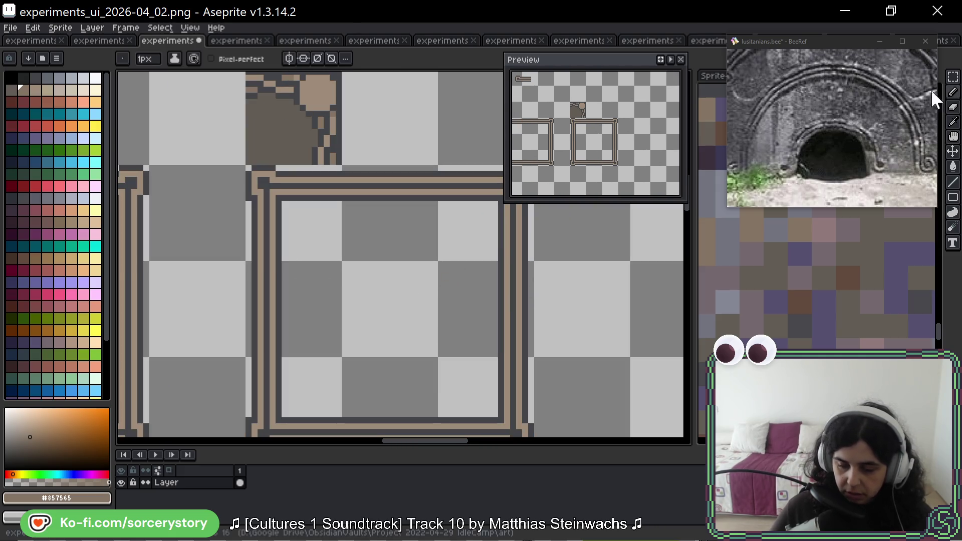
click(953, 77)
mouse_move(283, 199)
mouse_down()
mouse_move(183, 117)
mouse_move(414, 345)
mouse_up()
key(w)
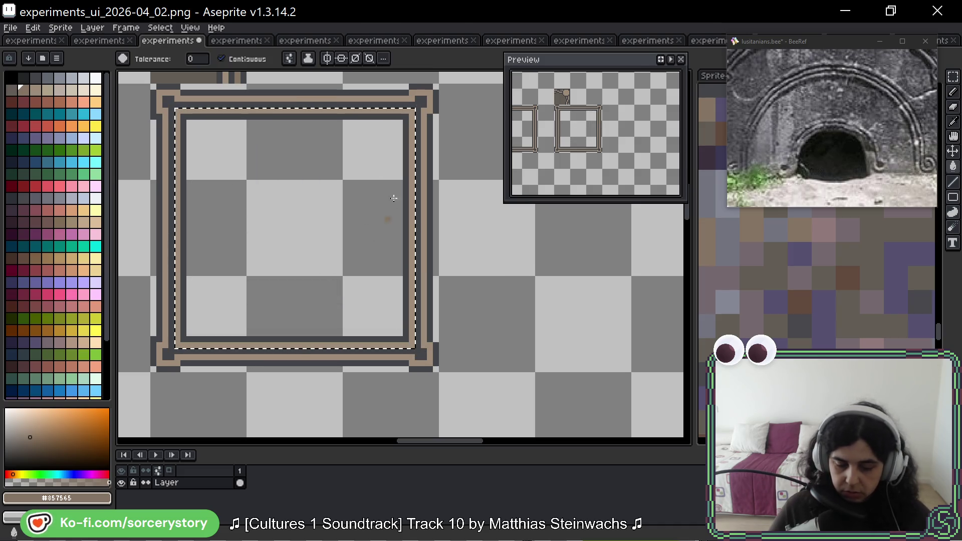
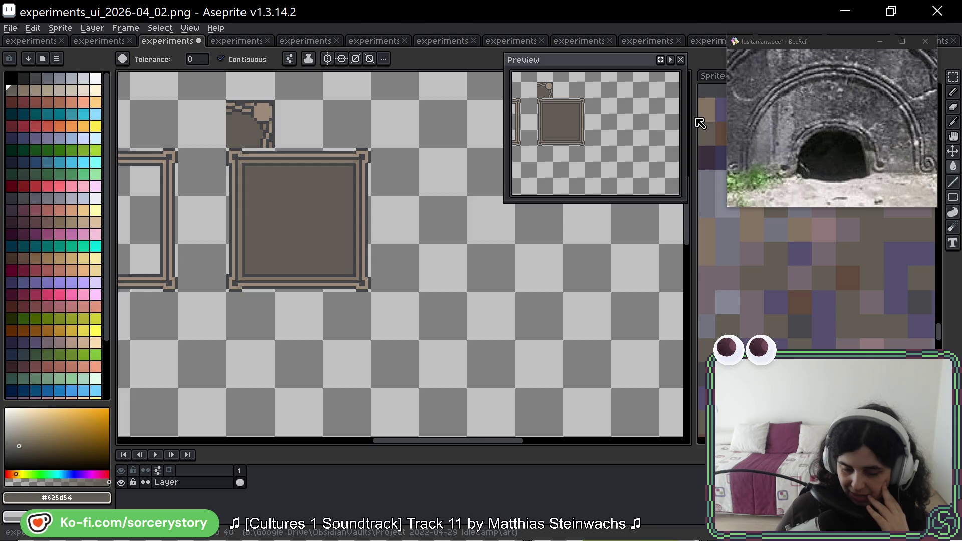
Marquee the empty frame, move it to the right of the filled frame, and deselect
key(m)
drag(402, 149, 489, 163)
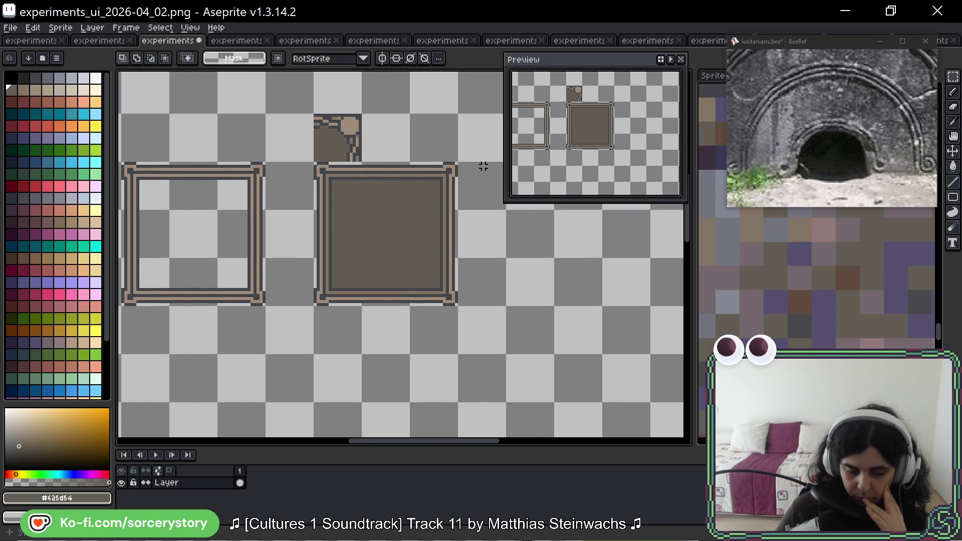
drag(122, 163, 264, 304)
mouse_move(195, 234)
mouse_down()
mouse_move(533, 343)
mouse_move(547, 264)
mouse_move(448, 221)
mouse_up()
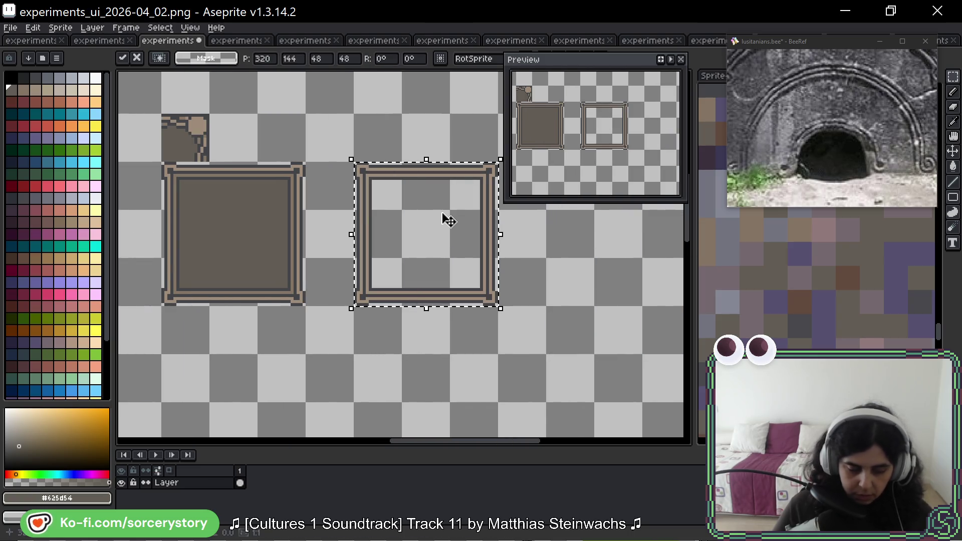
key(g)
alt+click(350, 191)
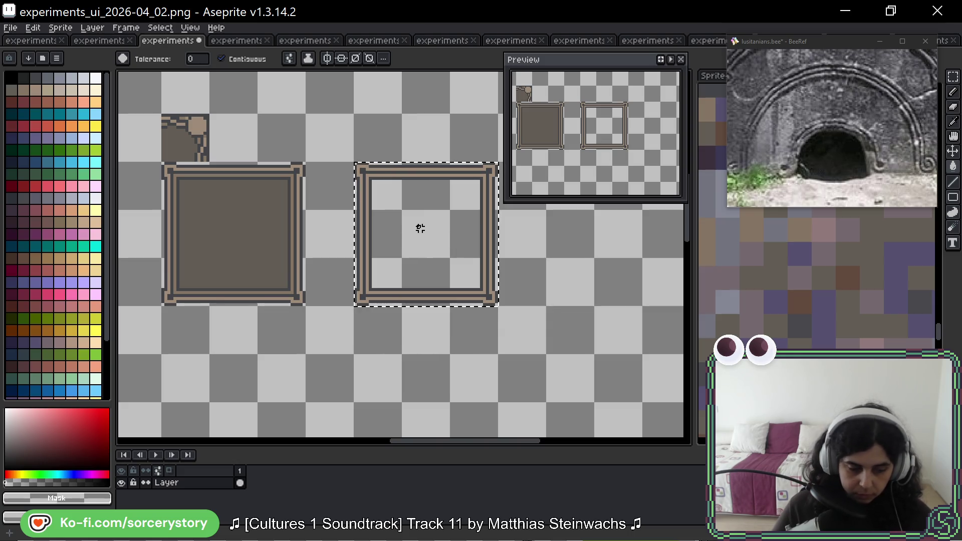
key(ctrl+d)
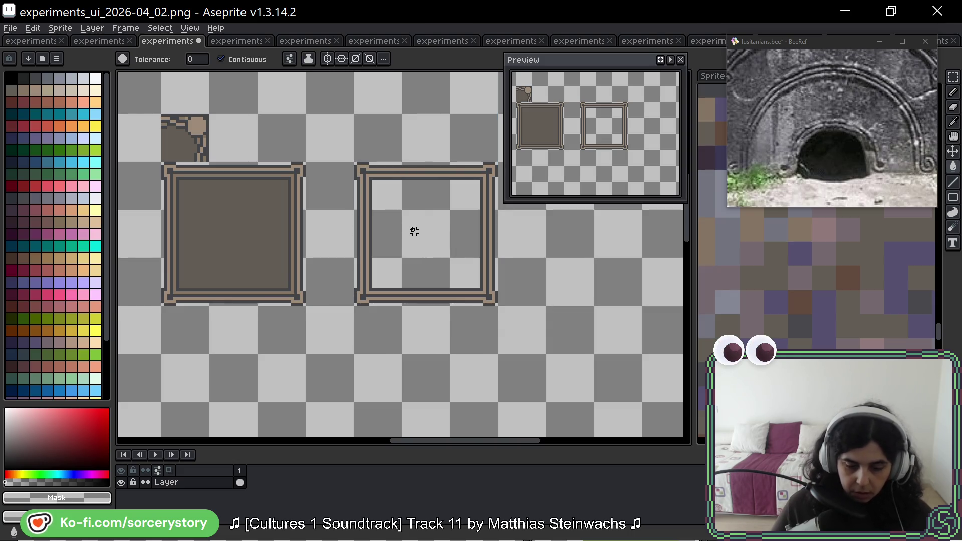
Fill the moved frame's empty interior with the dark brown sampled from the left frame
scroll(223, 198, up, 1)
alt+click(226, 197)
mouse_move(572, 267)
mouse_down()
mouse_move(414, 247)
mouse_move(331, 219)
mouse_move(444, 212)
mouse_up()
click(415, 249)
scroll(438, 262, down, 1)
Select the whole right frame and try a mid-brown fill on it, then undo it
scroll(440, 210, down, 1)
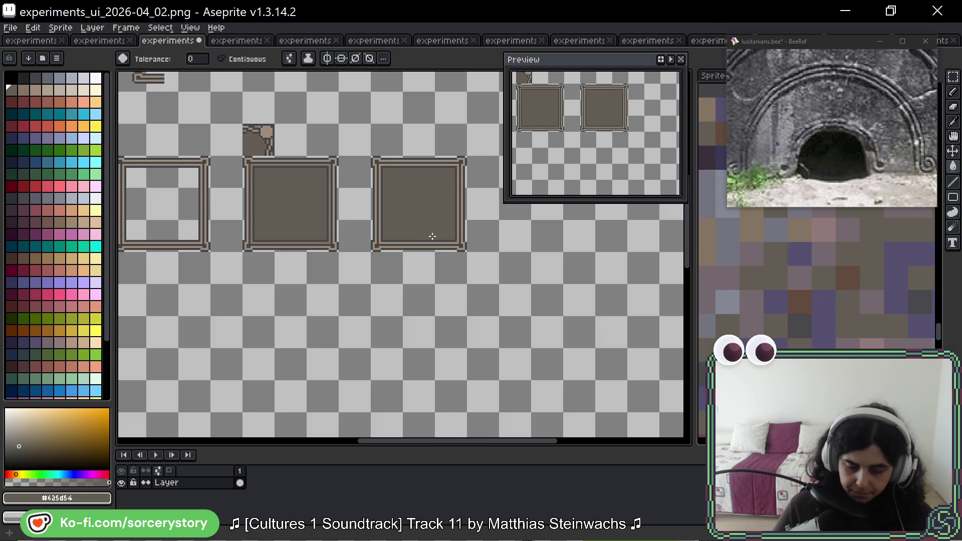
scroll(430, 194, up, 1)
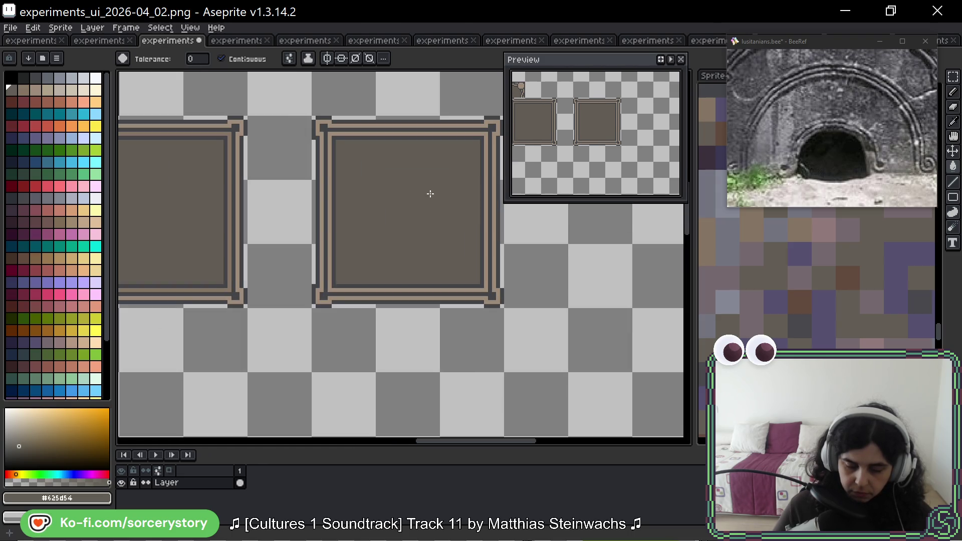
key(m)
drag(368, 151, 338, 166)
drag(288, 135, 436, 288)
key(i)
click(204, 148)
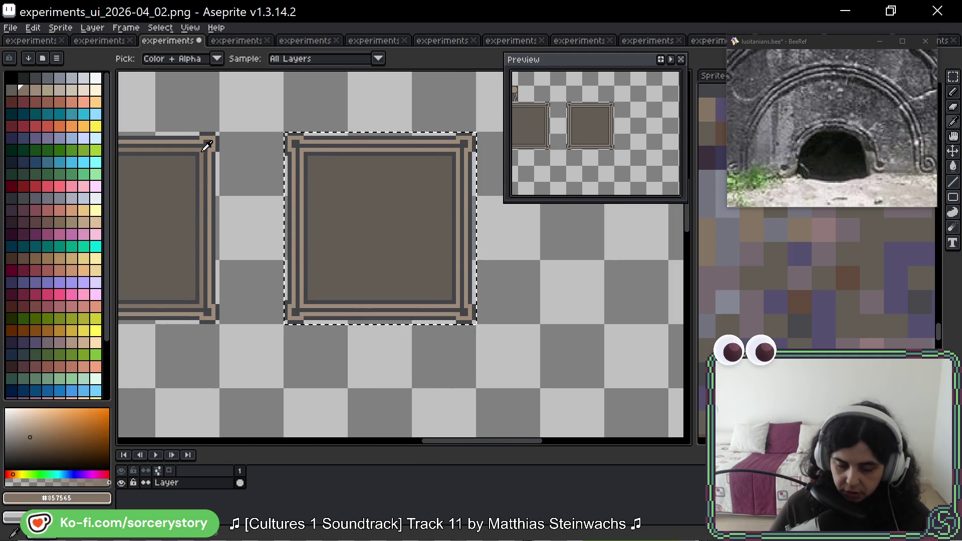
key(g)
click(308, 155)
key(ctrl+z)
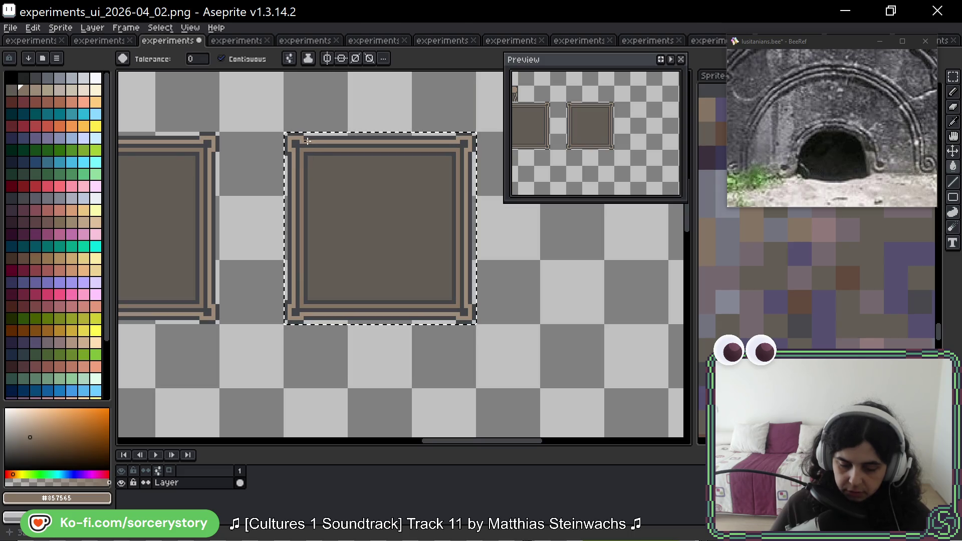
Fill the right frame's border ring with the lighter tan from the left frame's corner
key(i)
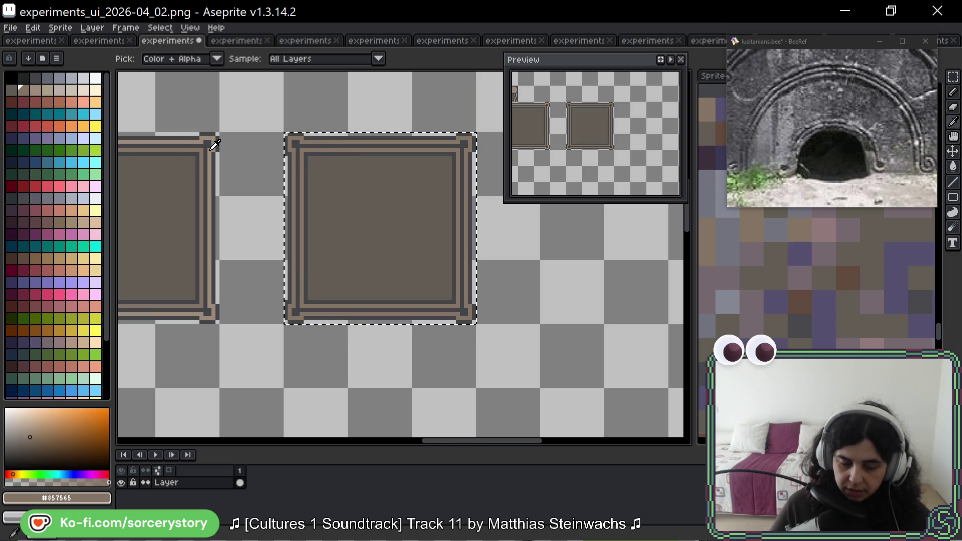
click(211, 146)
key(g)
click(297, 144)
key(ctrl+d)
Darken a tan band of the right frame's border with the dark grey (#434549)
scroll(417, 220, down, 2)
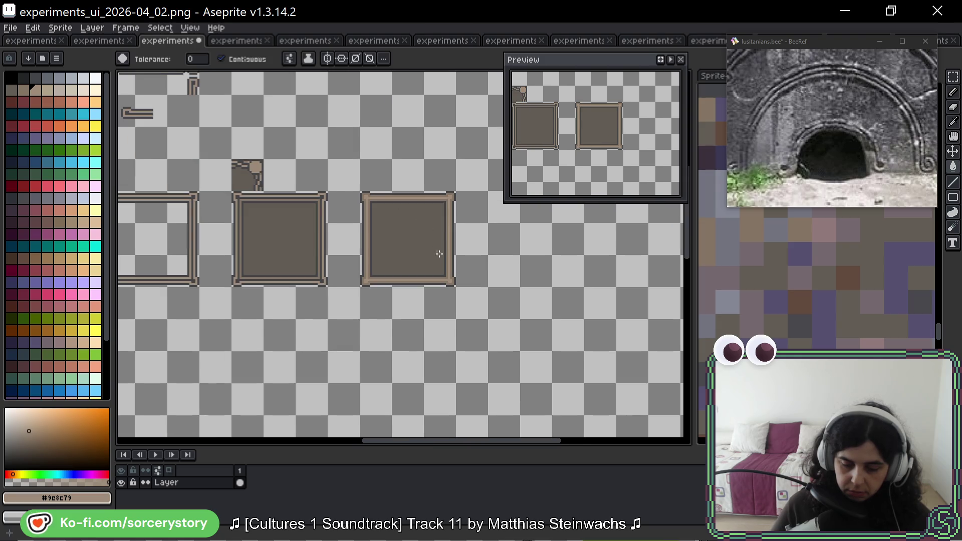
scroll(431, 251, down, 2)
scroll(445, 283, up, 2)
scroll(445, 284, up, 1)
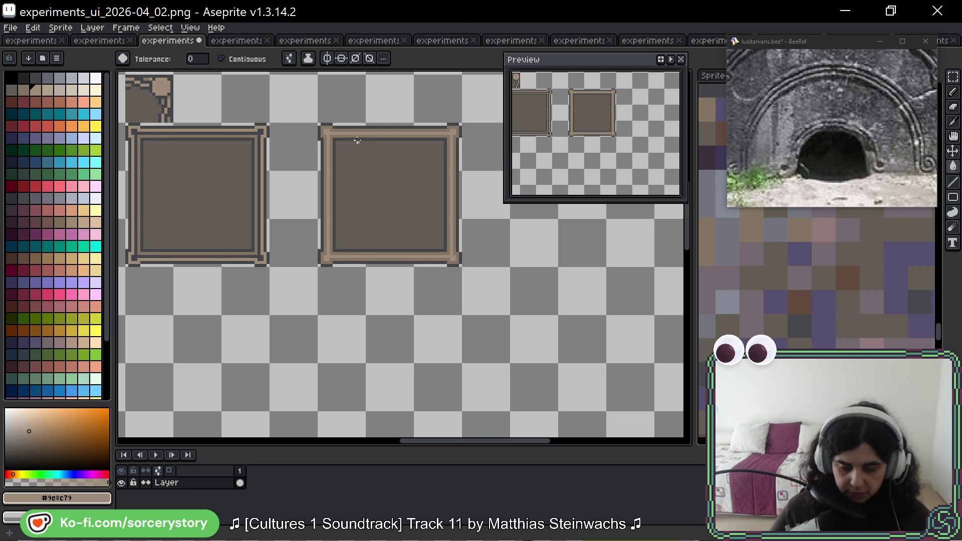
scroll(346, 161, up, 1)
alt+click(333, 160)
click(333, 159)
scroll(357, 179, down, 2)
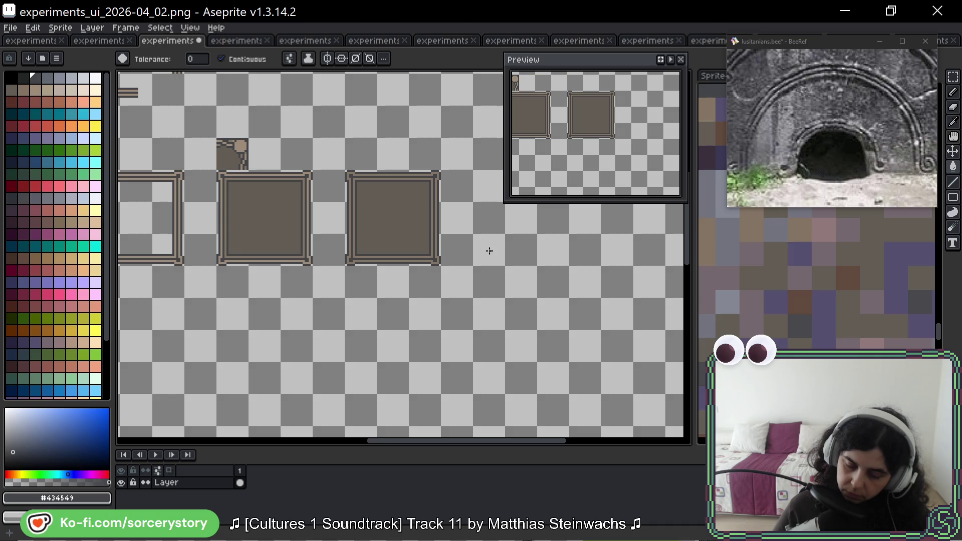
scroll(442, 158, up, 3)
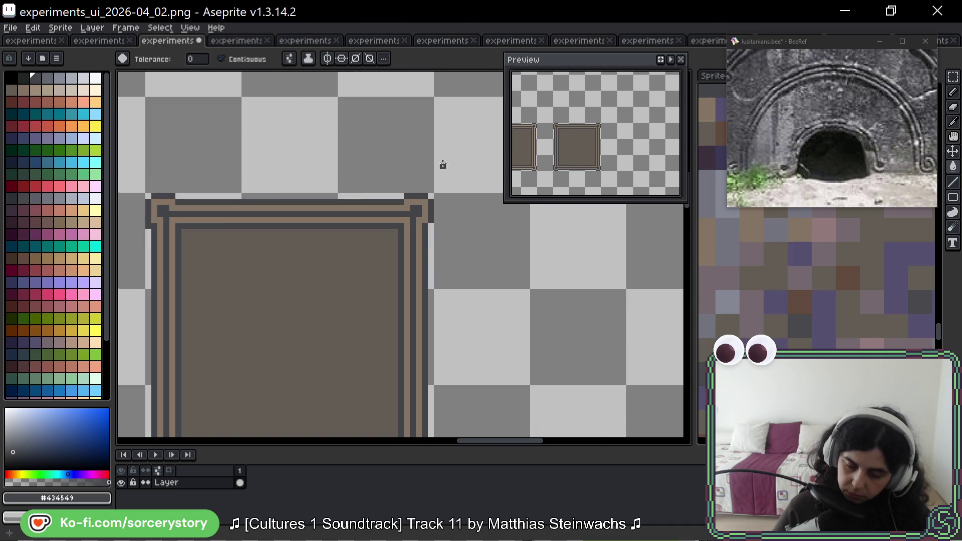
Undo a dark grey inner-band fill, then pencil the corner ornaments with dark grey and brown pixels
click(406, 220)
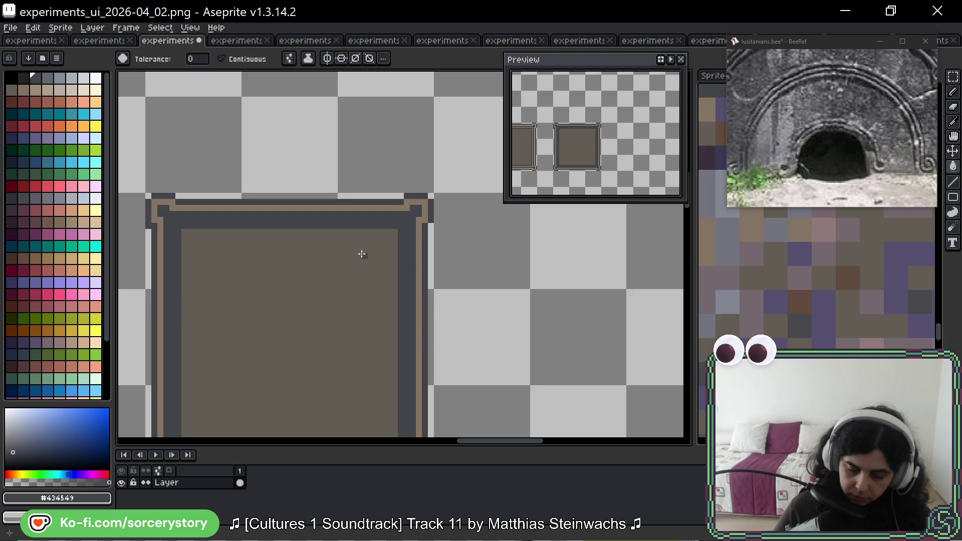
key(ctrl+z)
key(b)
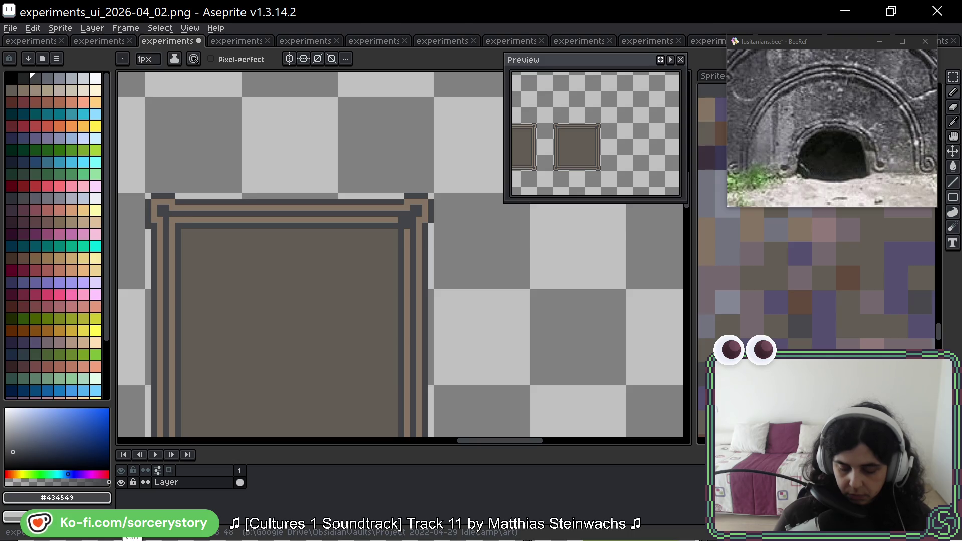
mouse_move(248, 236)
mouse_down()
mouse_move(255, 195)
mouse_move(299, 142)
mouse_move(282, 139)
mouse_up()
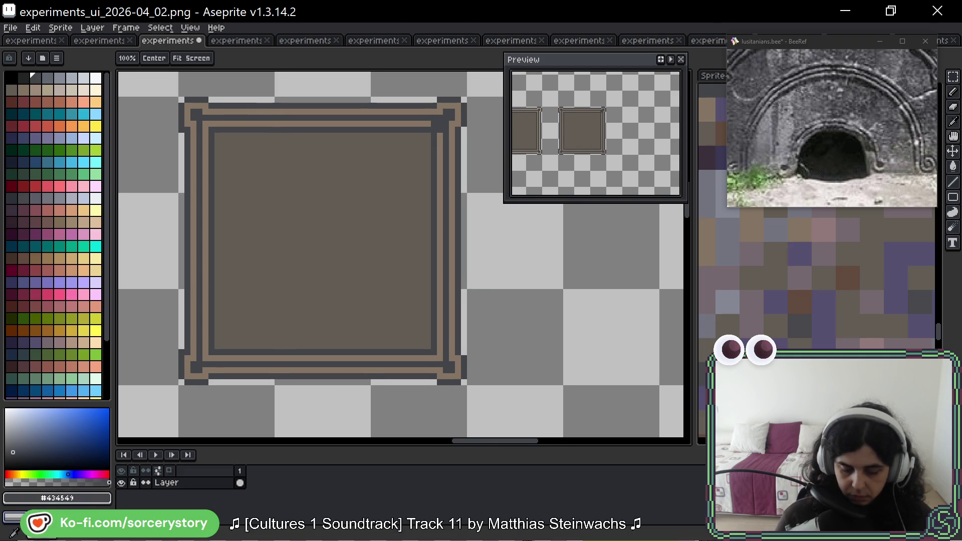
click(212, 354)
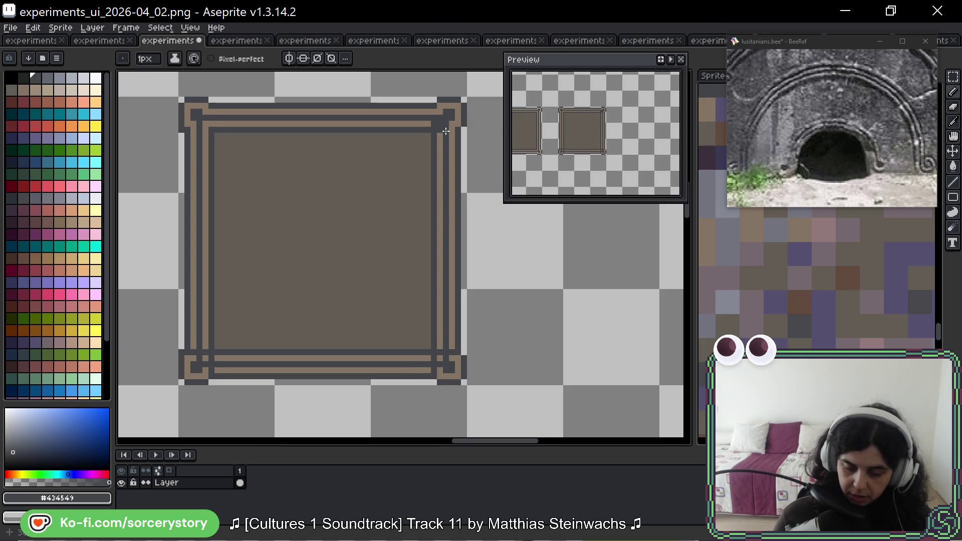
alt+click(440, 131)
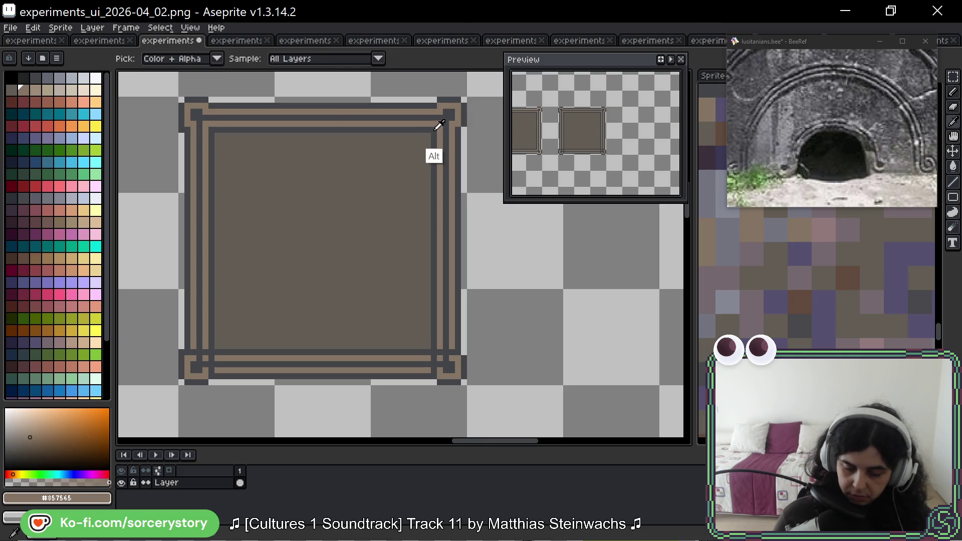
alt+click(434, 150)
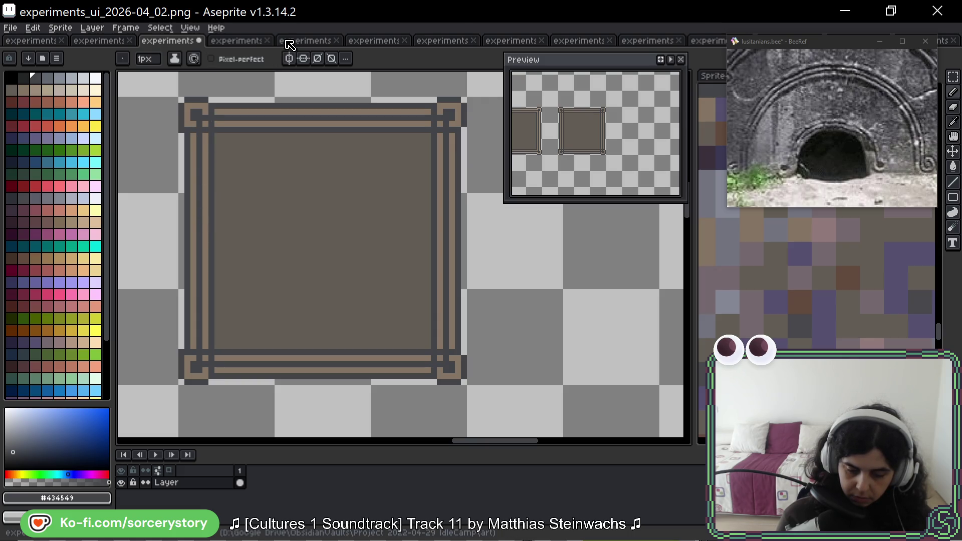
alt+click(207, 107)
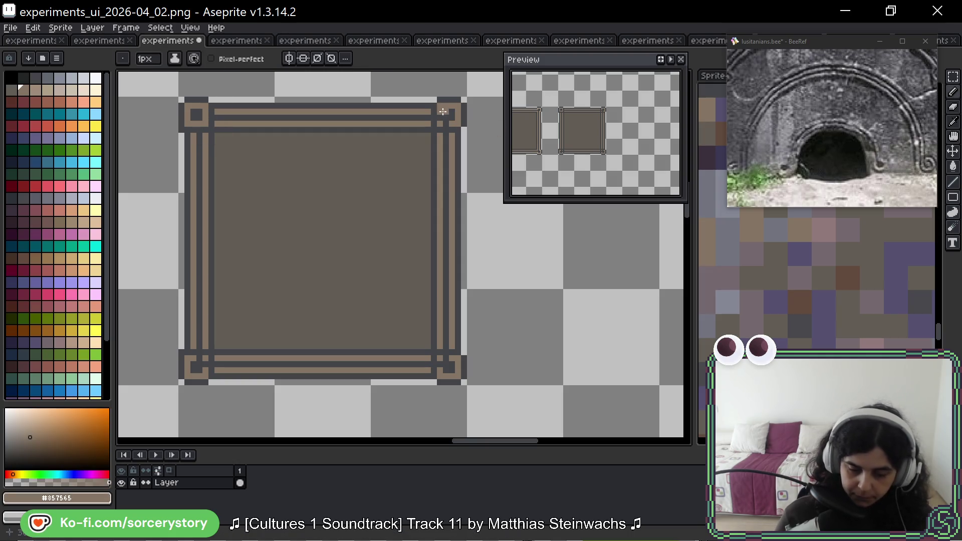
click(443, 358)
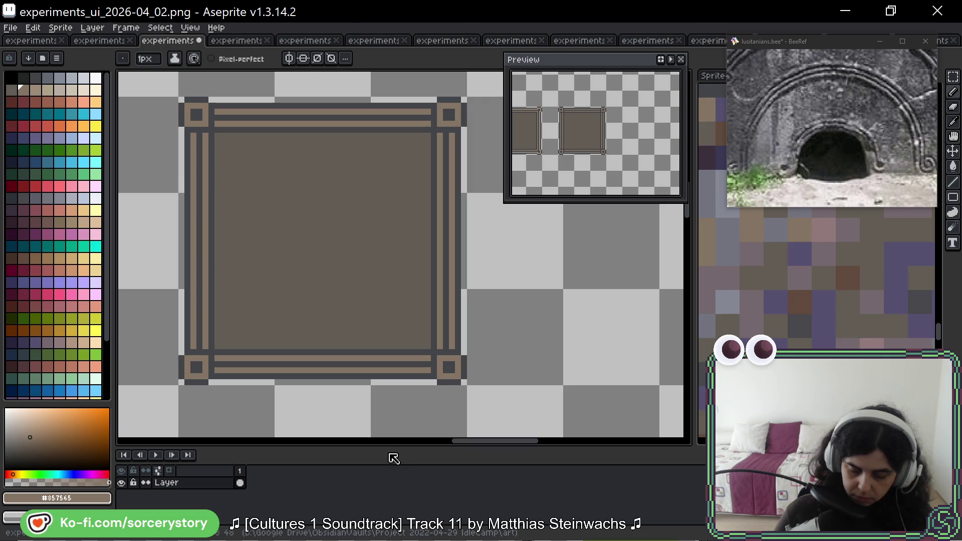
mouse_move(501, 300)
mouse_down()
mouse_move(554, 221)
mouse_move(520, 300)
mouse_move(649, 275)
mouse_move(361, 264)
mouse_move(275, 271)
mouse_up()
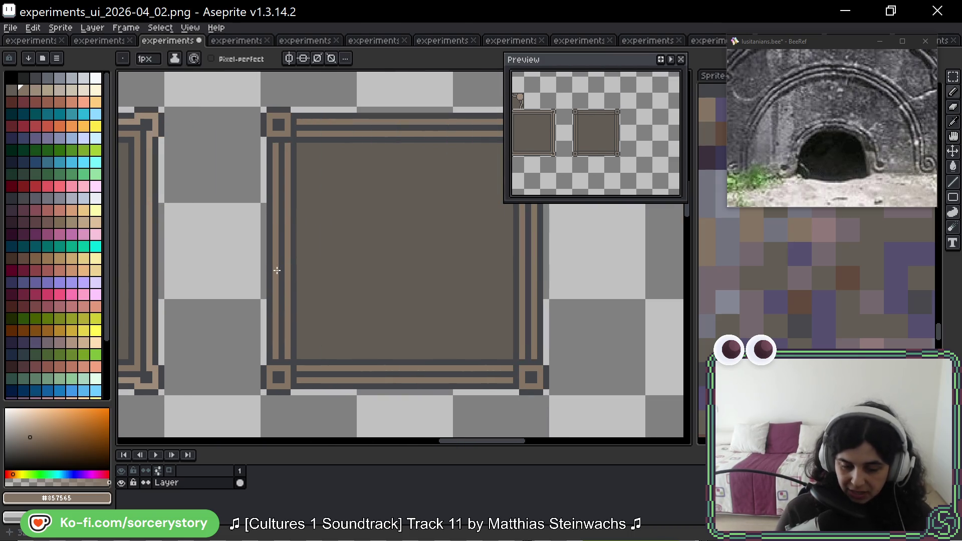
Fill the right frame's top and left border stripes with the lighter tan
drag(186, 191, 208, 159)
key(alt)
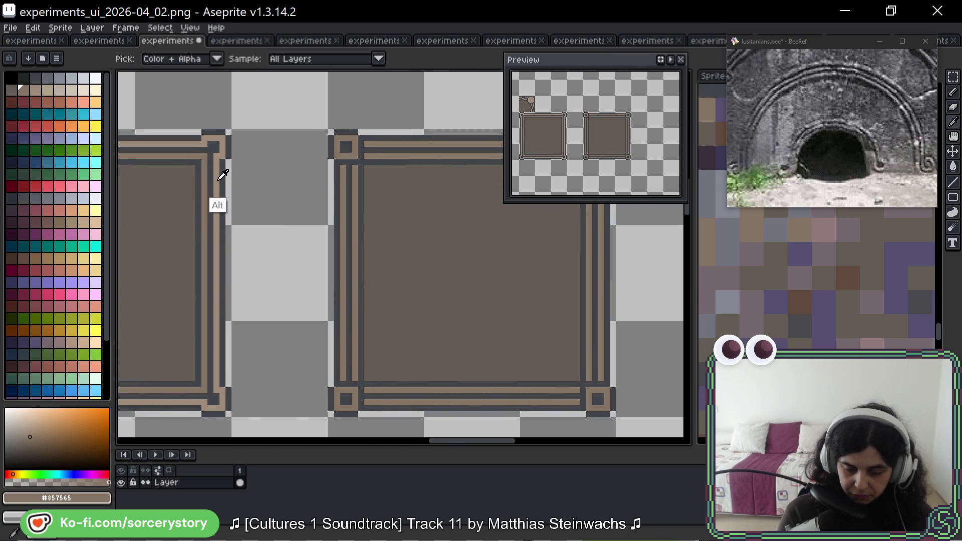
drag(282, 203, 190, 237)
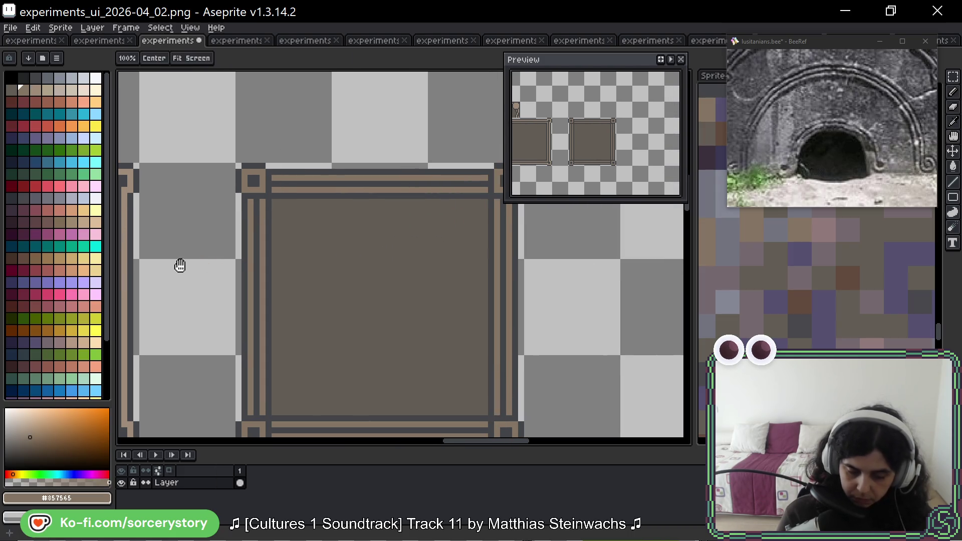
drag(179, 264, 263, 242)
alt+click(217, 230)
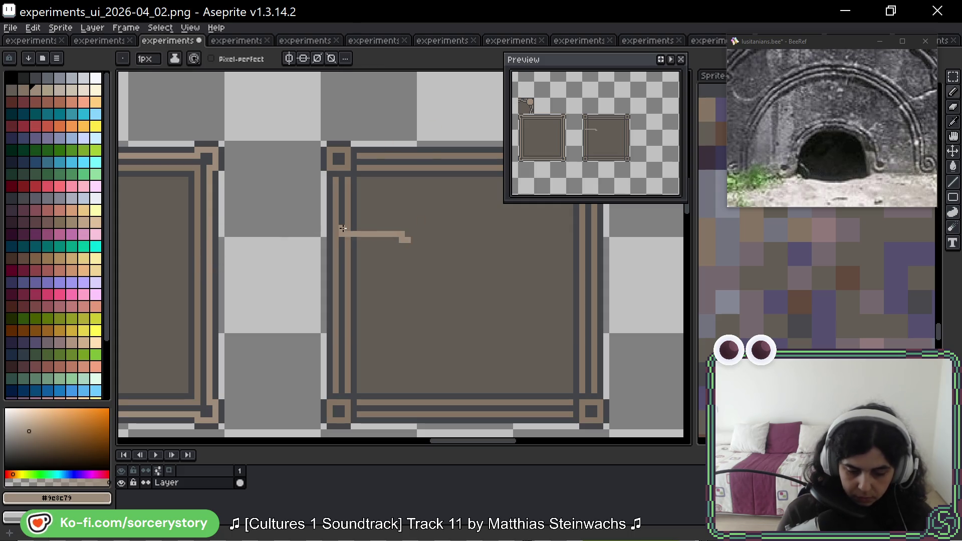
drag(431, 212, 332, 221)
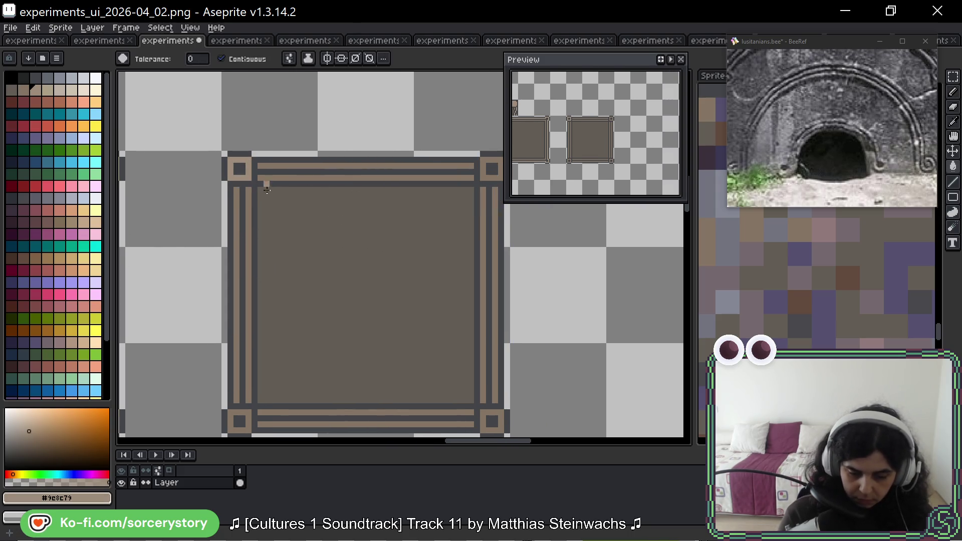
click(287, 166)
click(272, 177)
click(248, 236)
click(239, 318)
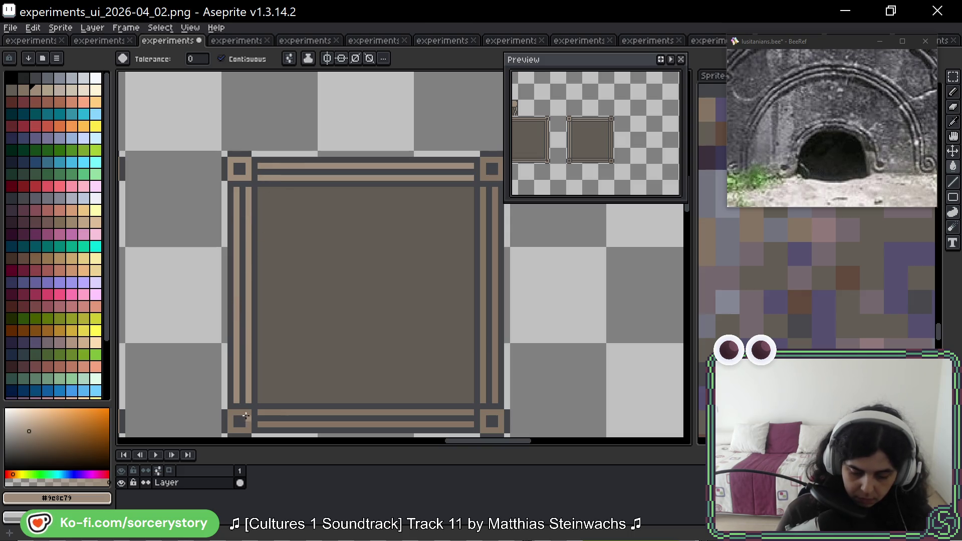
Fill the bottom and right border stripes and bottom-right corner with lighter tan
click(273, 418)
key(ctrl+z)
click(279, 413)
click(281, 424)
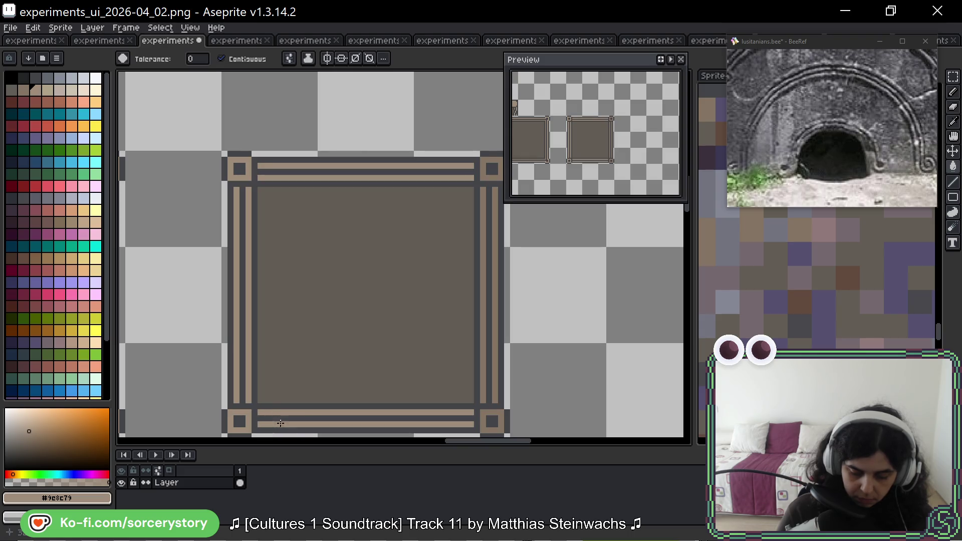
click(494, 412)
click(495, 394)
click(483, 383)
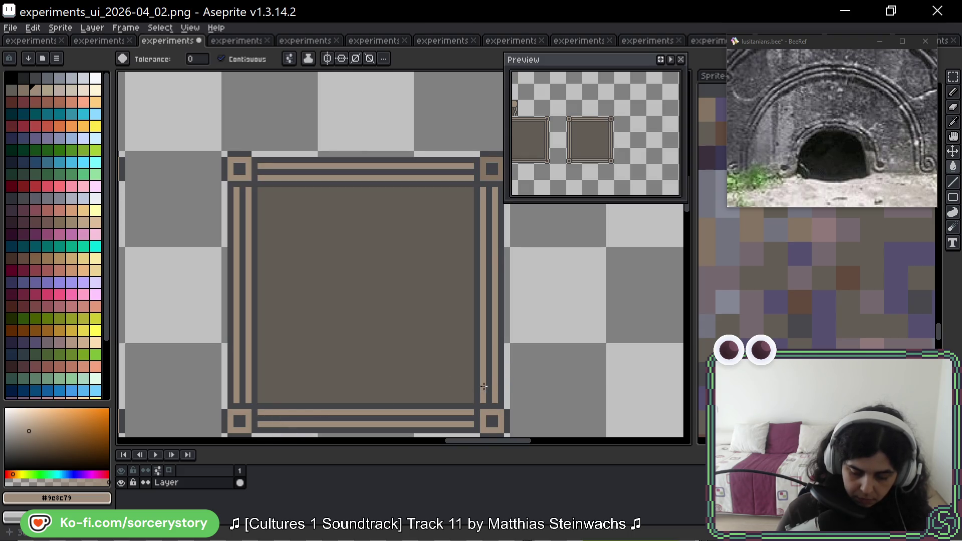
Darken the pixels and top border line beside the corner square with dark brown
key(space)
drag(497, 242, 434, 296)
mouse_move(196, 268)
mouse_down()
mouse_move(373, 241)
mouse_move(430, 252)
mouse_up()
key(9)
key(space)
drag(473, 279, 403, 260)
click(358, 196)
click(365, 188)
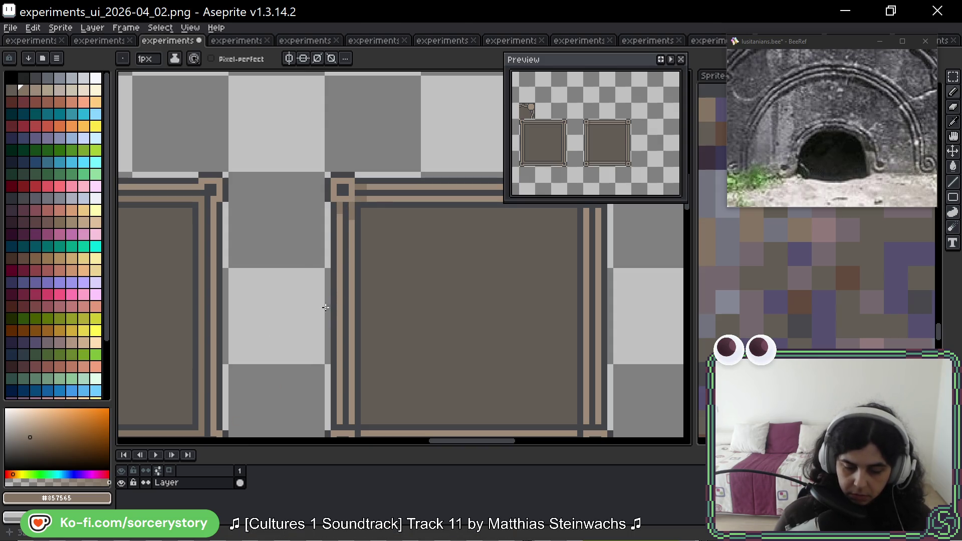
Sample the beige border and grey-brown fill colours, then bring the second frame fully into view
alt+click(350, 213)
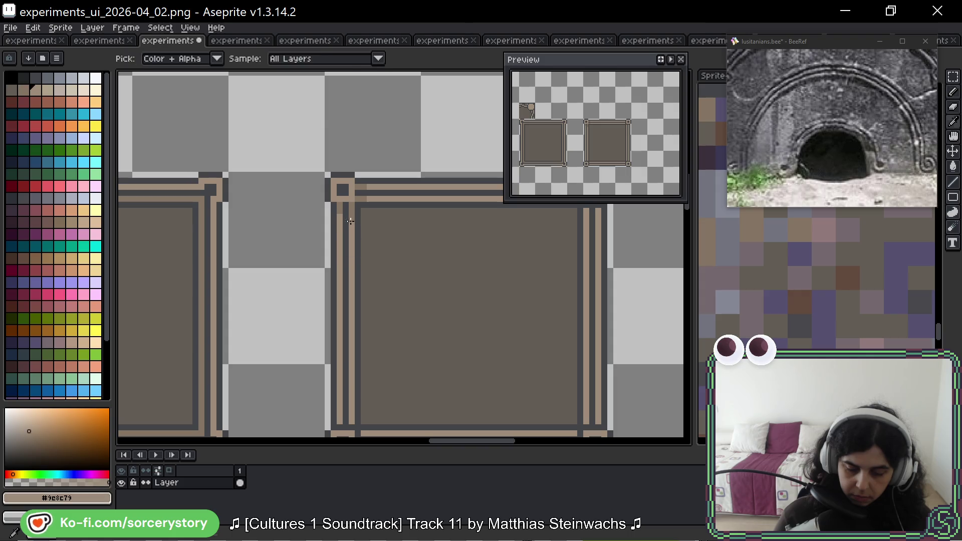
alt+click(360, 224)
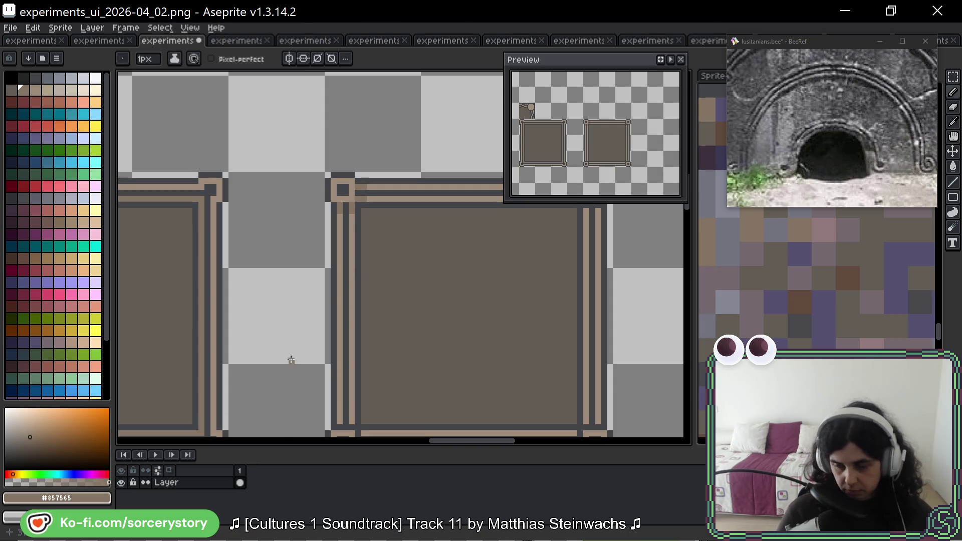
scroll(287, 367, down, 3)
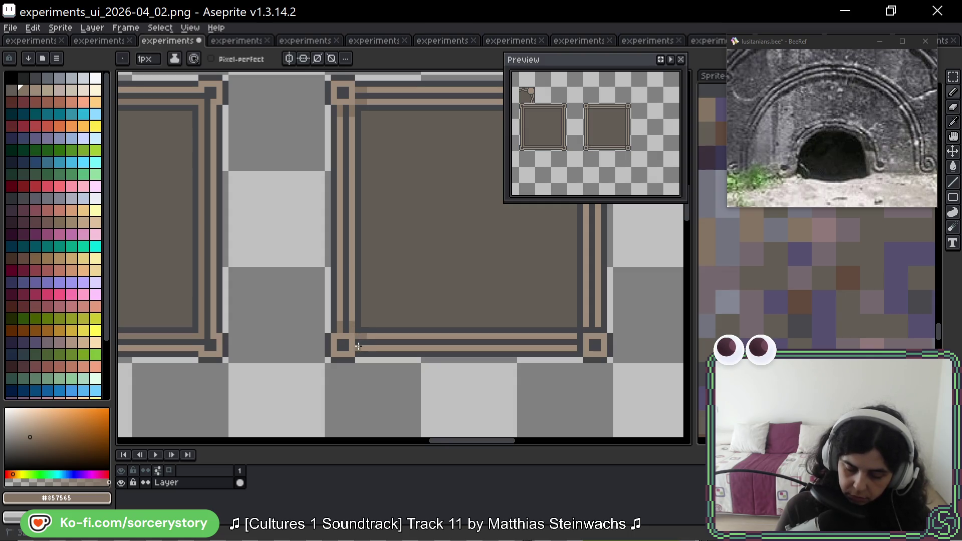
scroll(470, 326, right, 3)
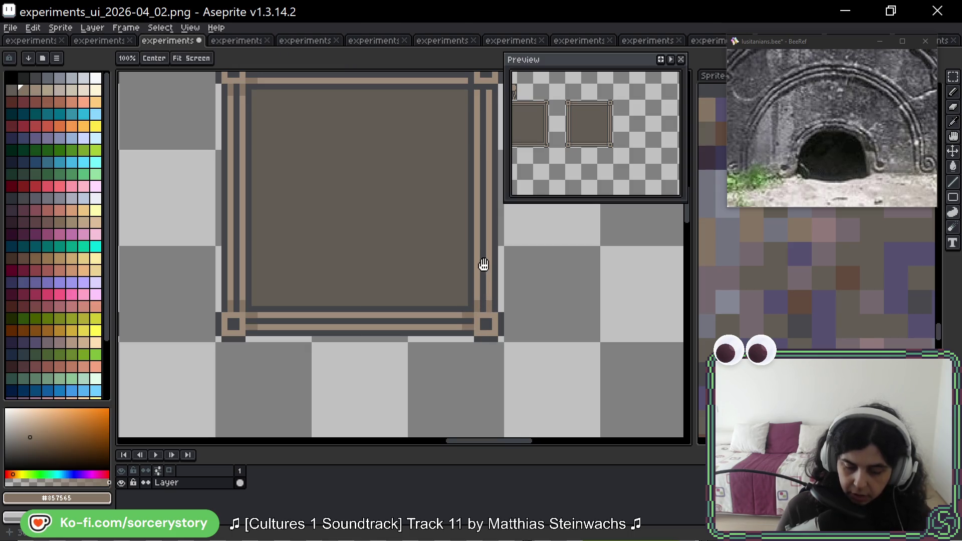
scroll(481, 266, up, 2)
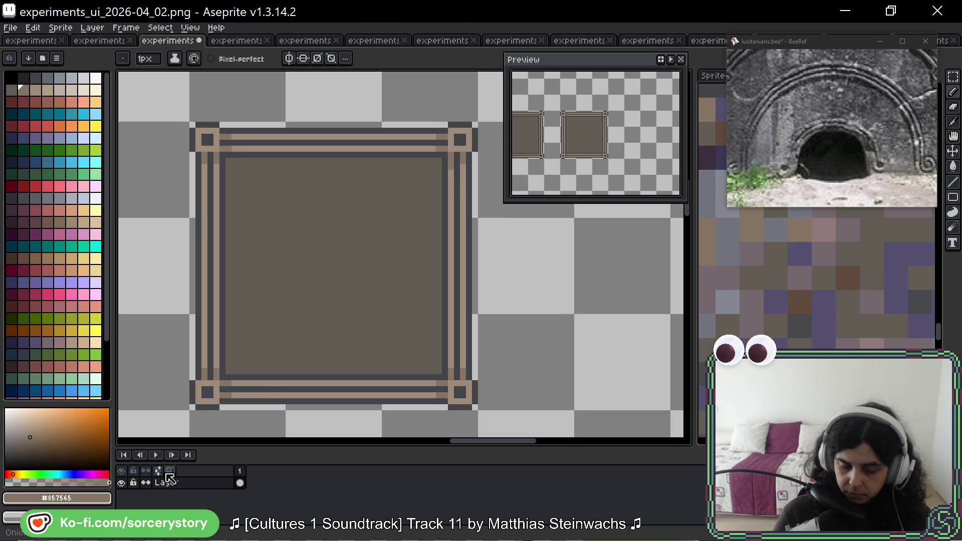
Try a lighter brown fill on the inner square, undo it, and sample the frame's colours
key(g)
click(346, 242)
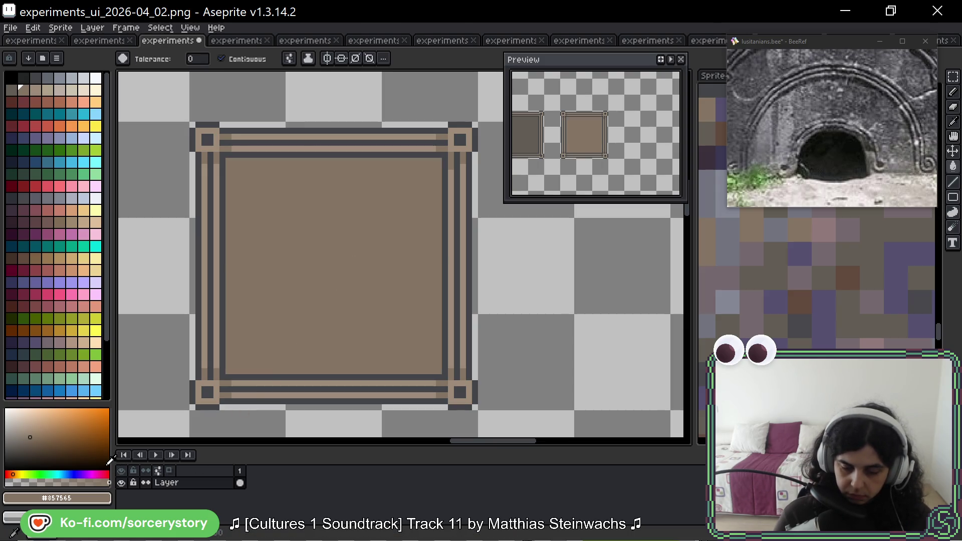
key(ctrl+z)
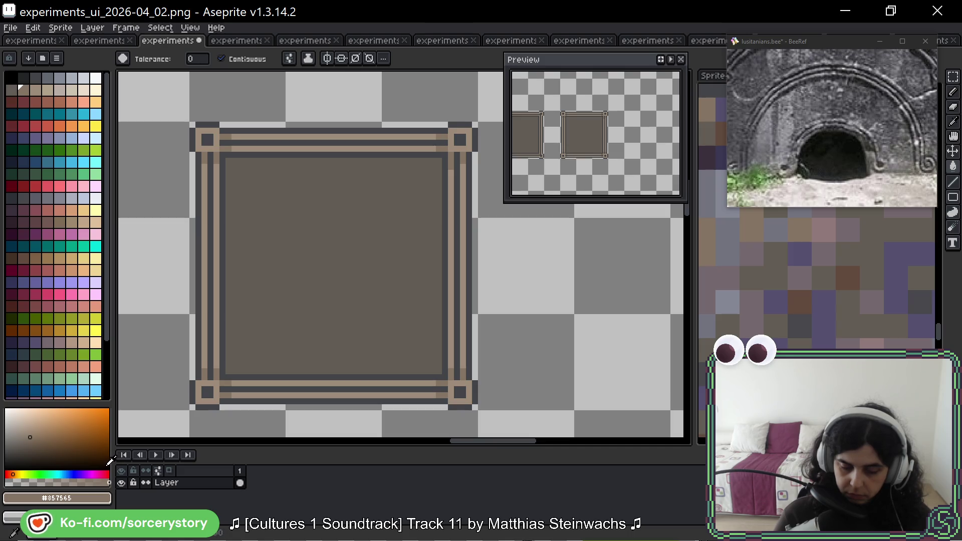
alt+click(316, 254)
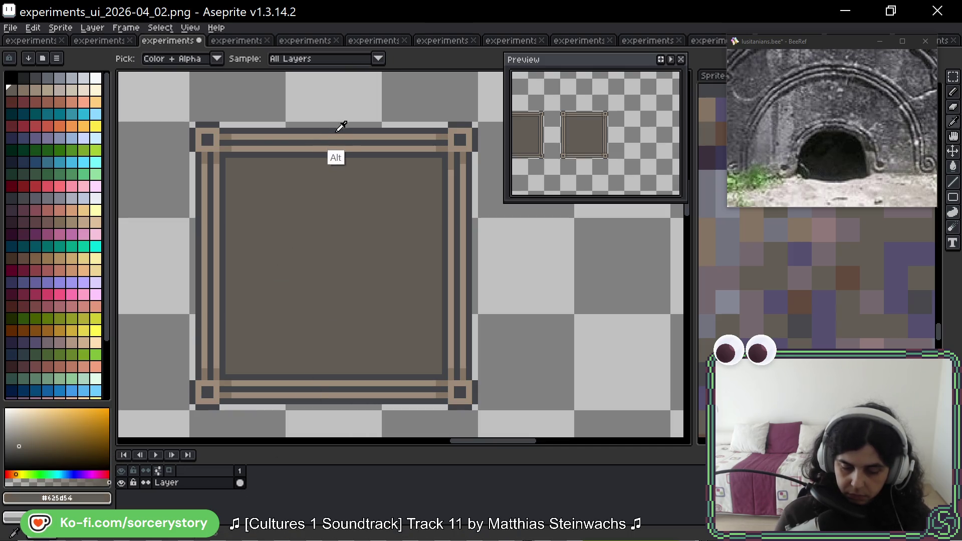
alt+click(234, 148)
alt+click(236, 211)
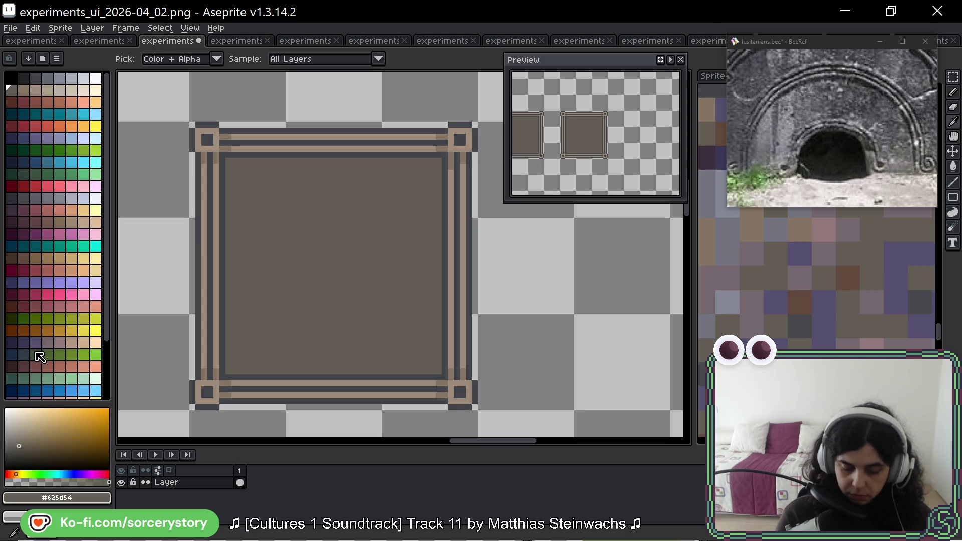
Test-fill the inner square with several palette swatches, purple, pinkish and brown, undoing each
click(47, 342)
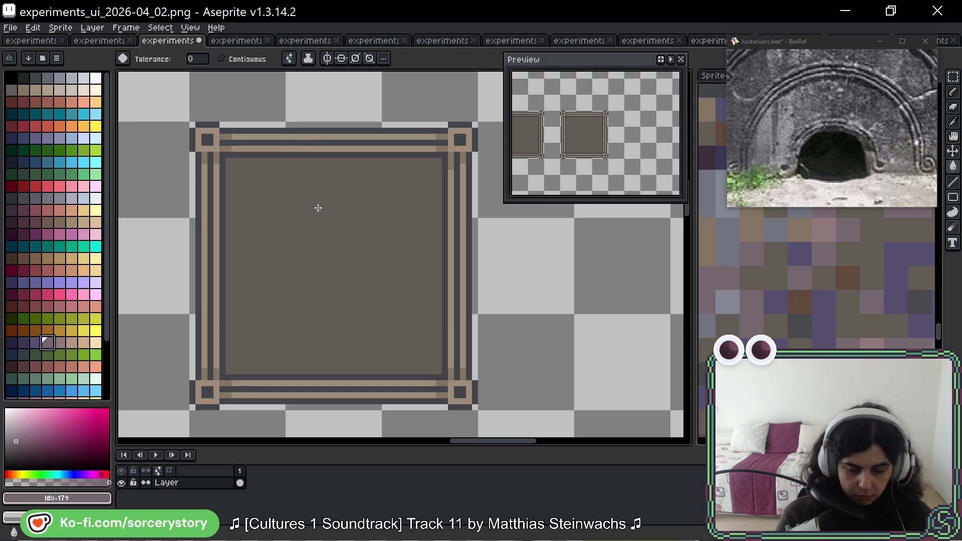
click(317, 208)
key(ctrl+z)
click(39, 345)
click(273, 221)
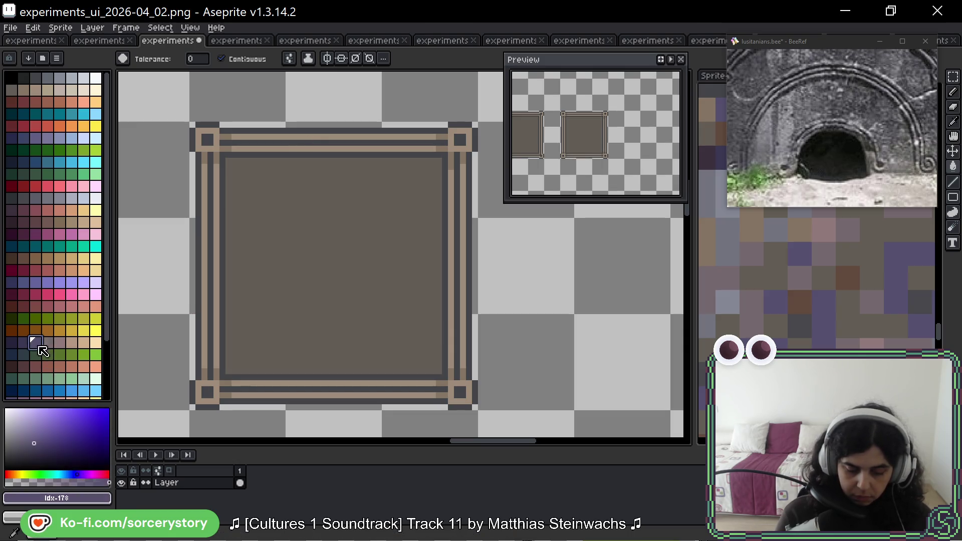
key(ctrl+z)
click(60, 342)
click(221, 252)
key(ctrl+z)
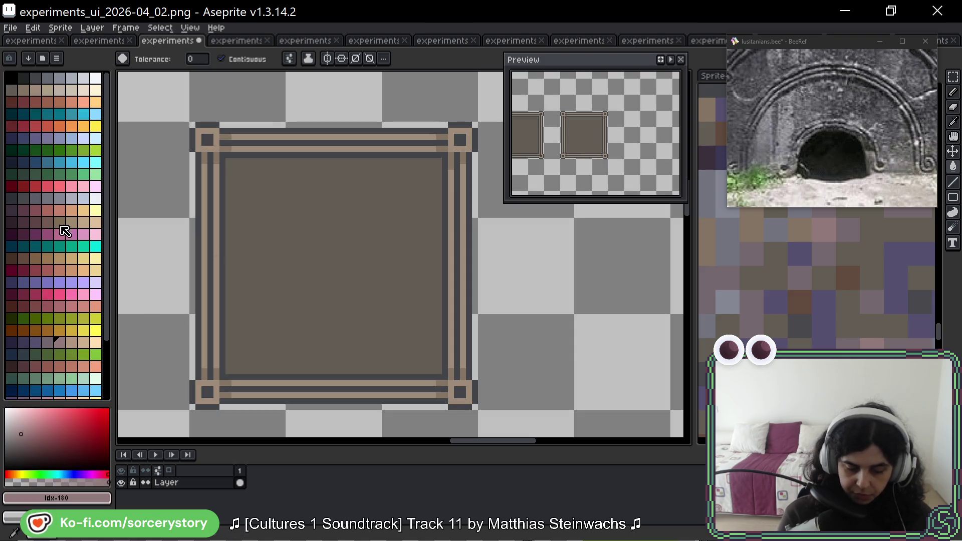
click(59, 222)
click(241, 345)
key(ctrl+z)
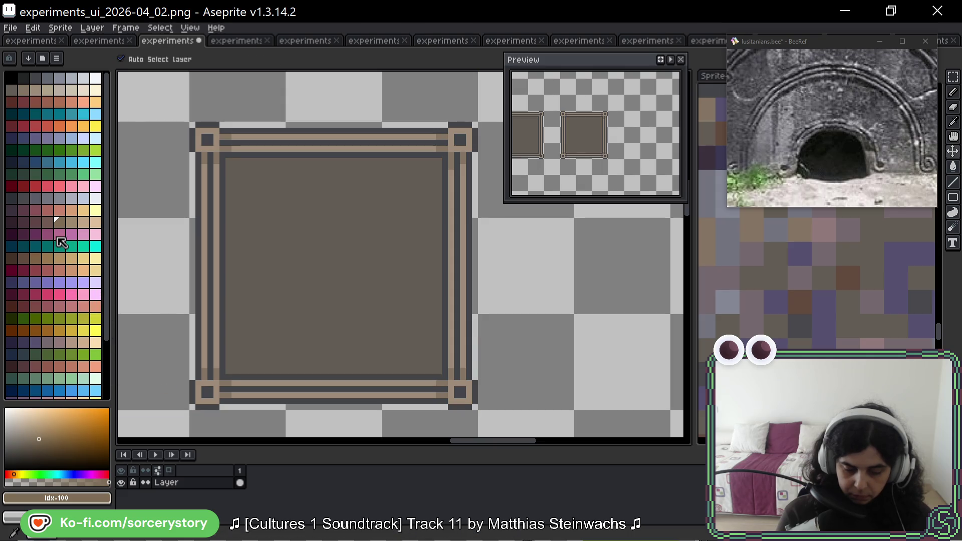
Try dark red and darker purple fills, then settle on the warm mid-brown palette swatch (index 100)
click(36, 222)
click(261, 221)
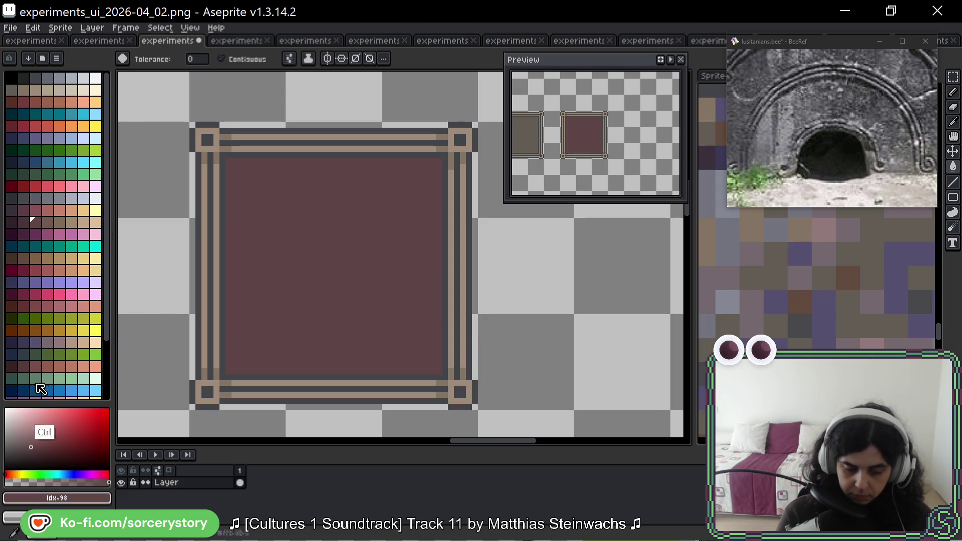
key(ctrl+z)
click(24, 222)
click(228, 241)
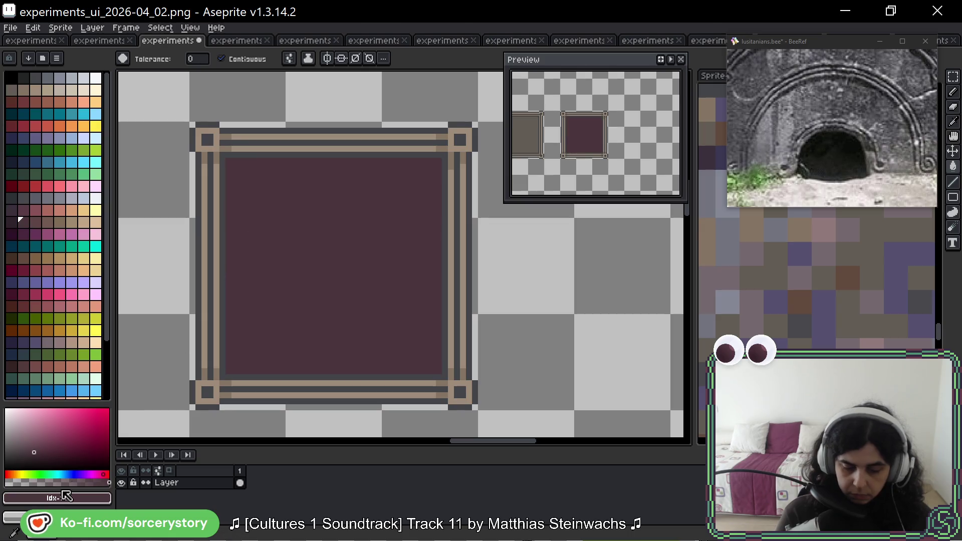
key(ctrl+z)
click(32, 220)
click(321, 288)
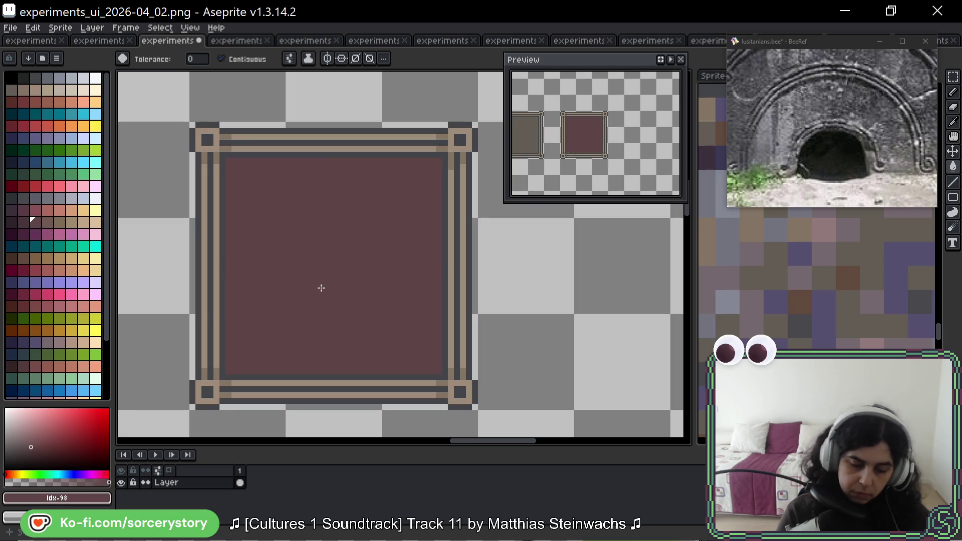
mouse_move(484, 323)
mouse_down()
mouse_move(504, 358)
mouse_move(476, 337)
mouse_move(480, 350)
mouse_up()
key(ctrl+z)
click(48, 223)
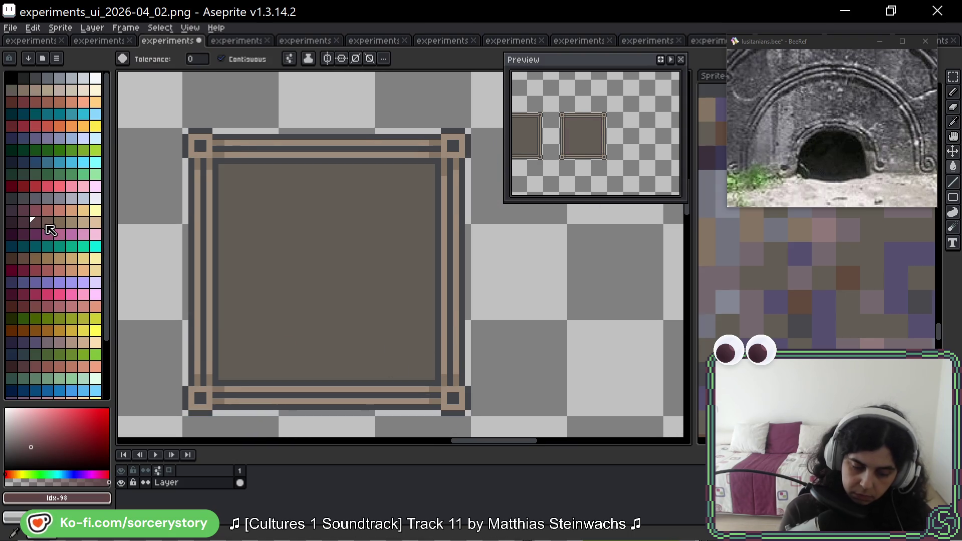
key(ctrl+z)
click(57, 223)
click(283, 268)
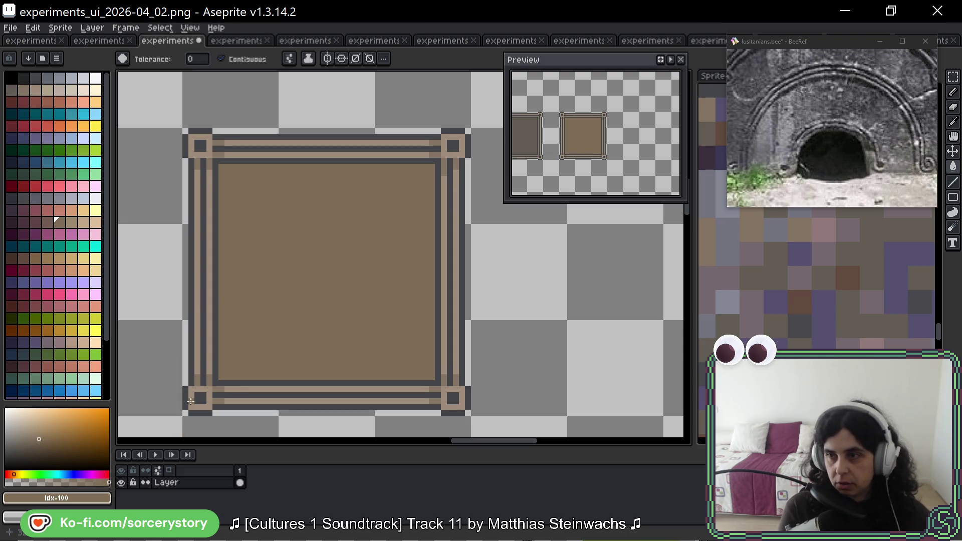
Pencil two dark outline-grey pixels at the second frame's top-right inner corner
drag(382, 161, 398, 171)
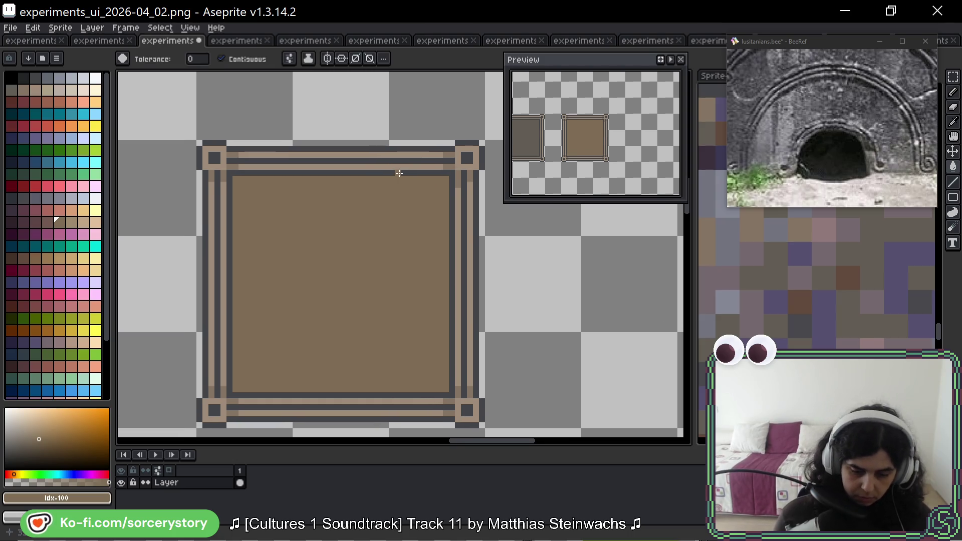
drag(501, 162, 438, 145)
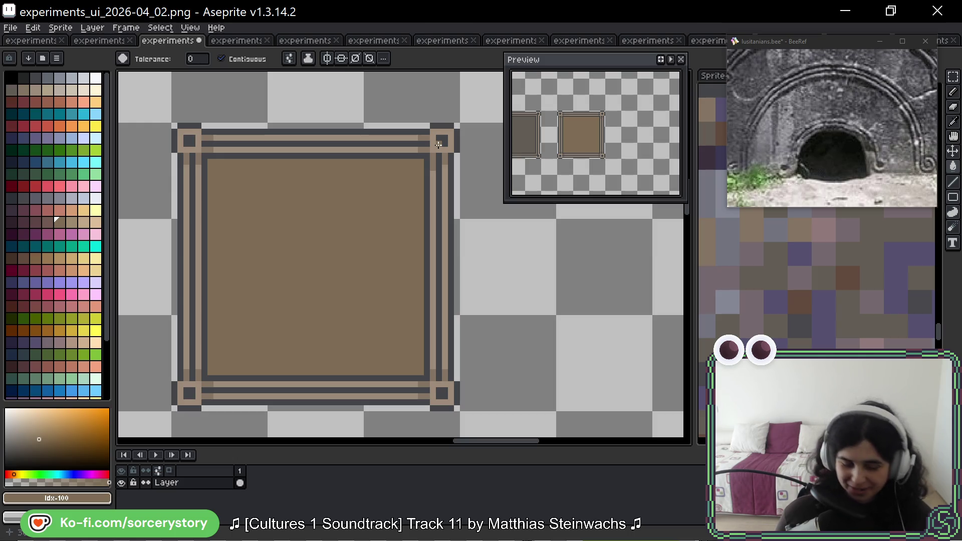
drag(436, 154, 423, 146)
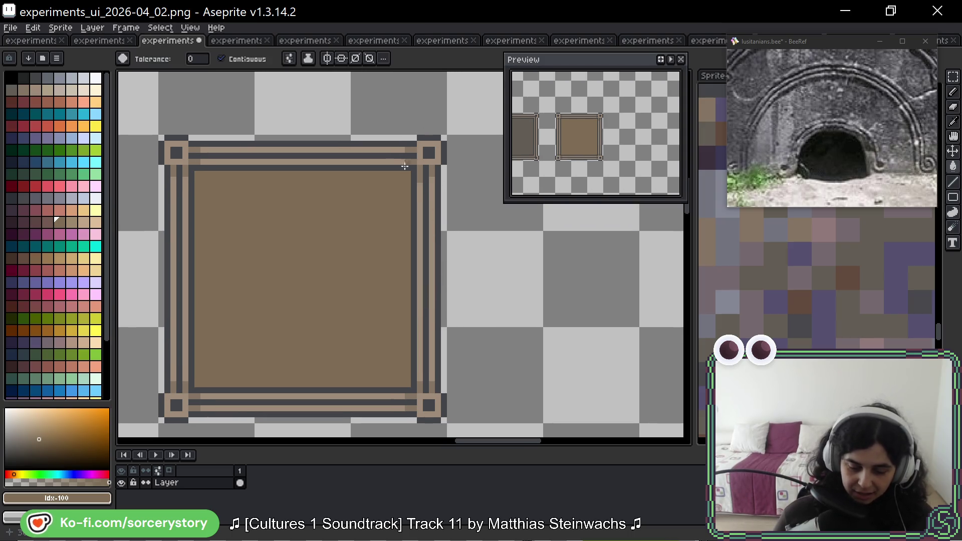
key(b)
alt+click(421, 178)
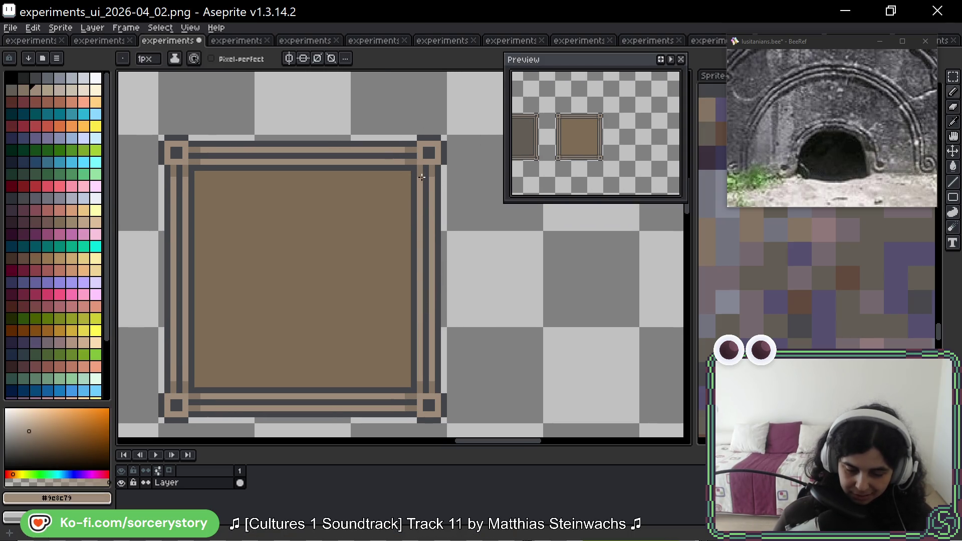
alt+click(421, 137)
click(415, 149)
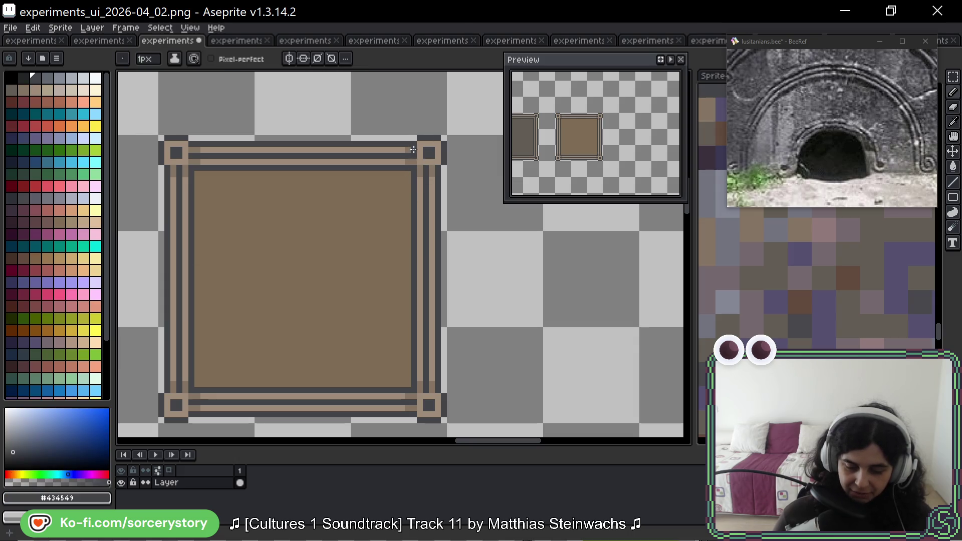
click(419, 168)
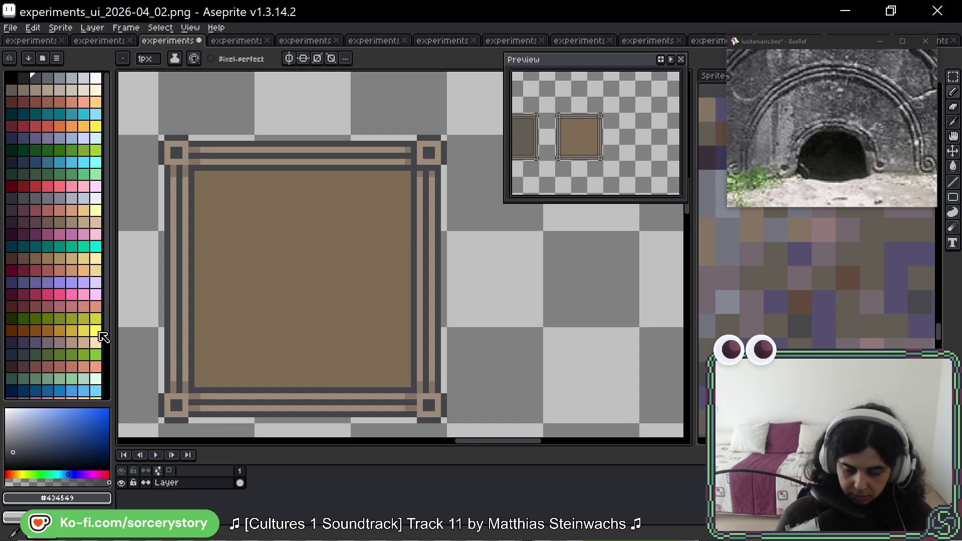
click(953, 77)
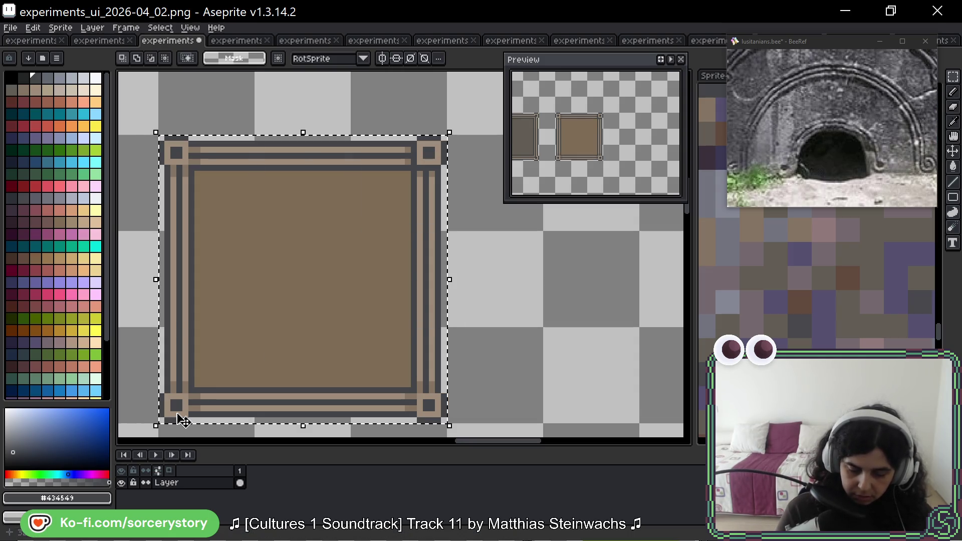
Flood-fill the second frame's interior with the original grey-brown, palette index 8
key(g)
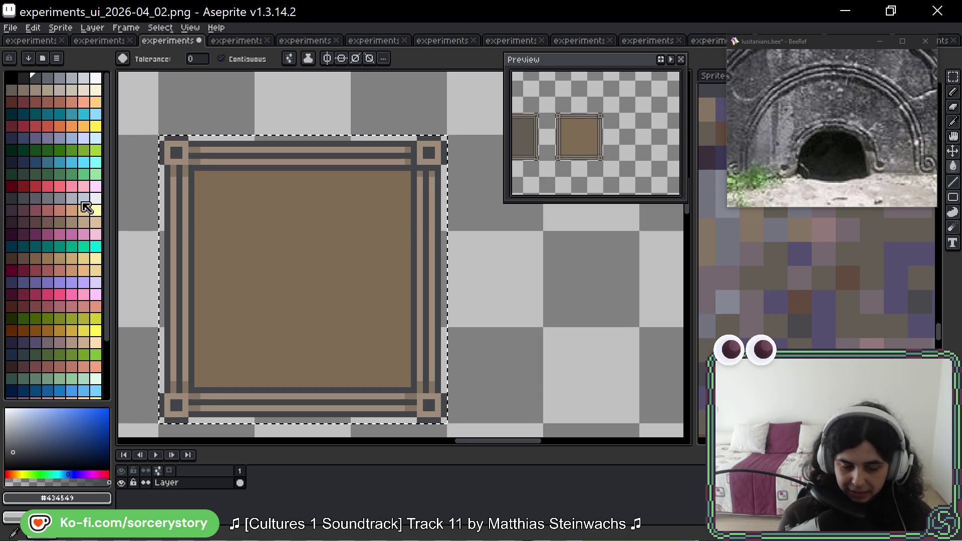
key(alt)
click(11, 90)
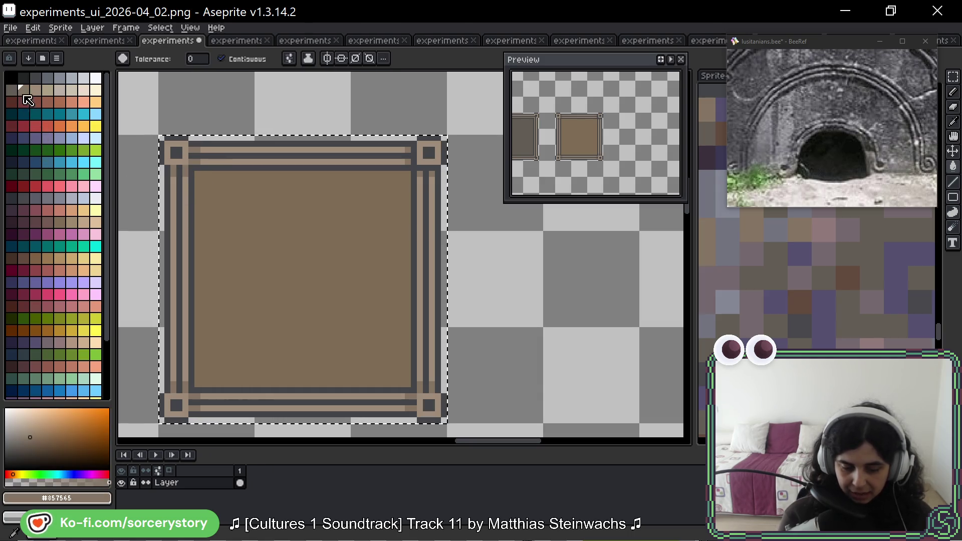
click(192, 338)
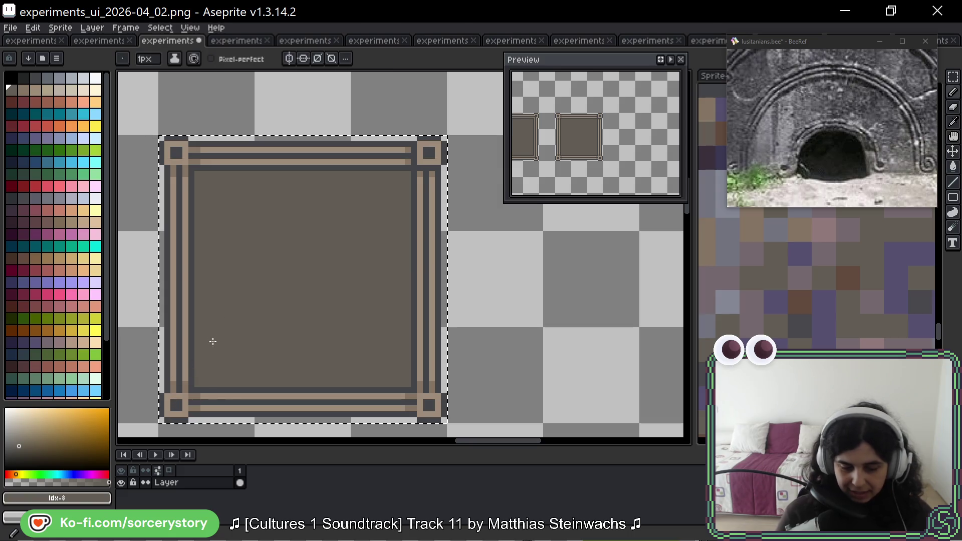
key(alt)
key(b)
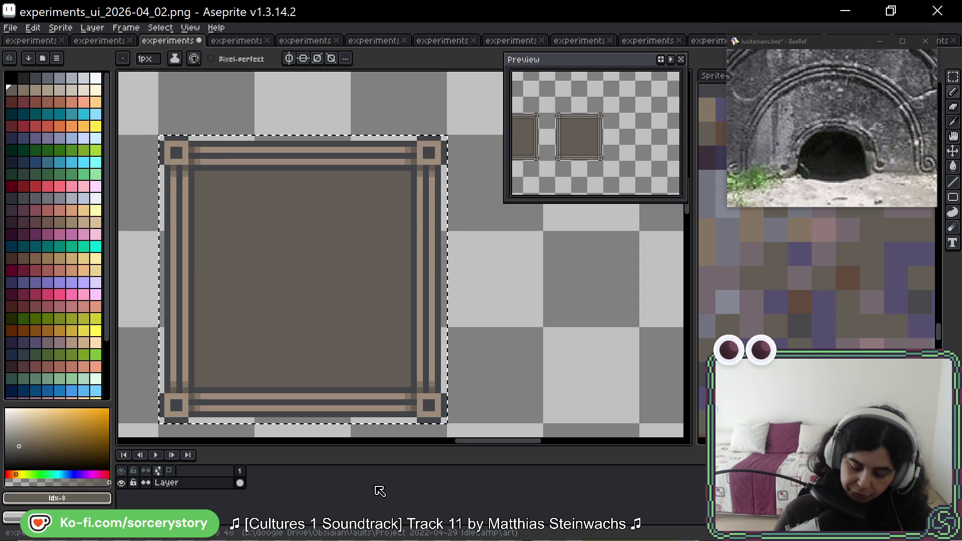
Zoom out the Aseprite canvas and pan over to the finished frame tiles
scroll(299, 243, down, 3)
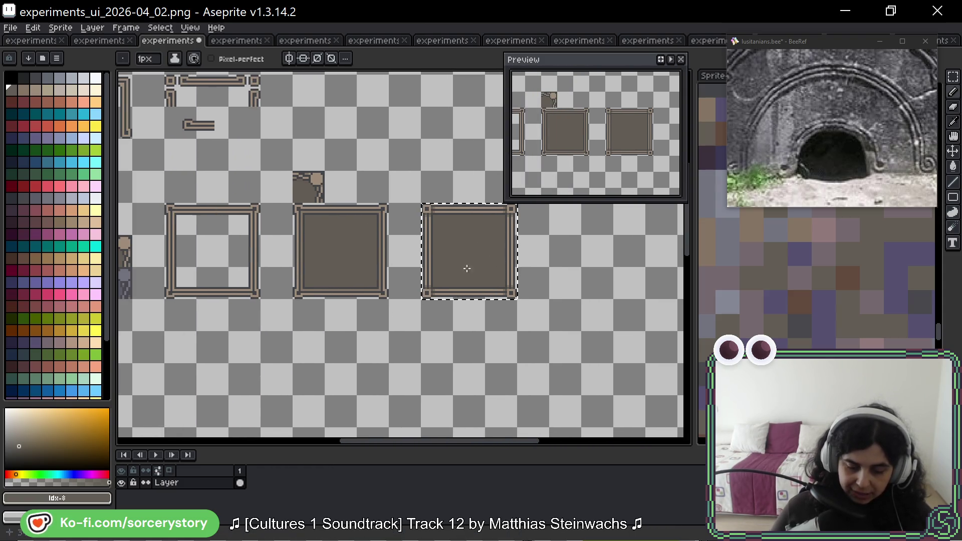
mouse_move(448, 270)
mouse_down()
mouse_move(517, 273)
mouse_move(401, 273)
mouse_up()
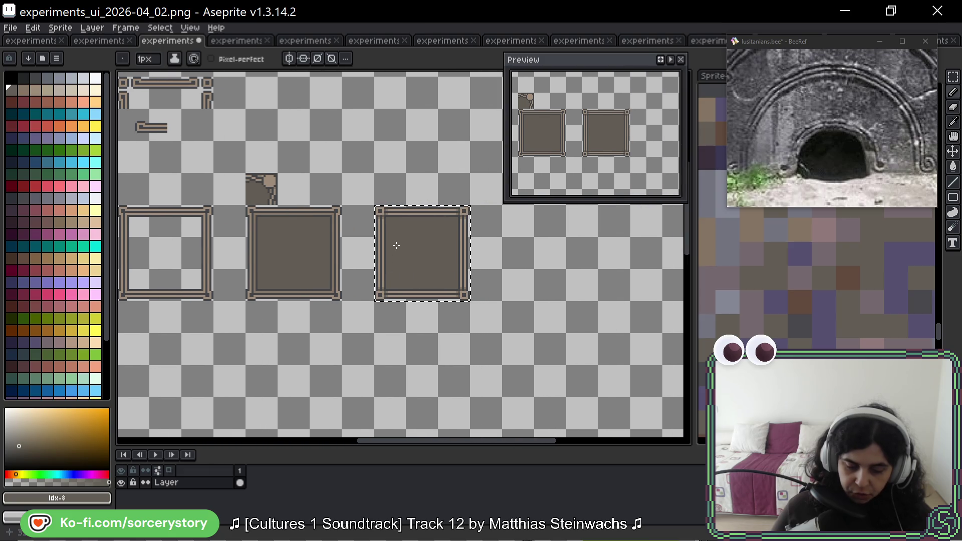
drag(363, 213, 589, 218)
Pan the BeeRef reference from the arch to reveal the spiral carving beside it
click(735, 189)
scroll(735, 188, up, 5)
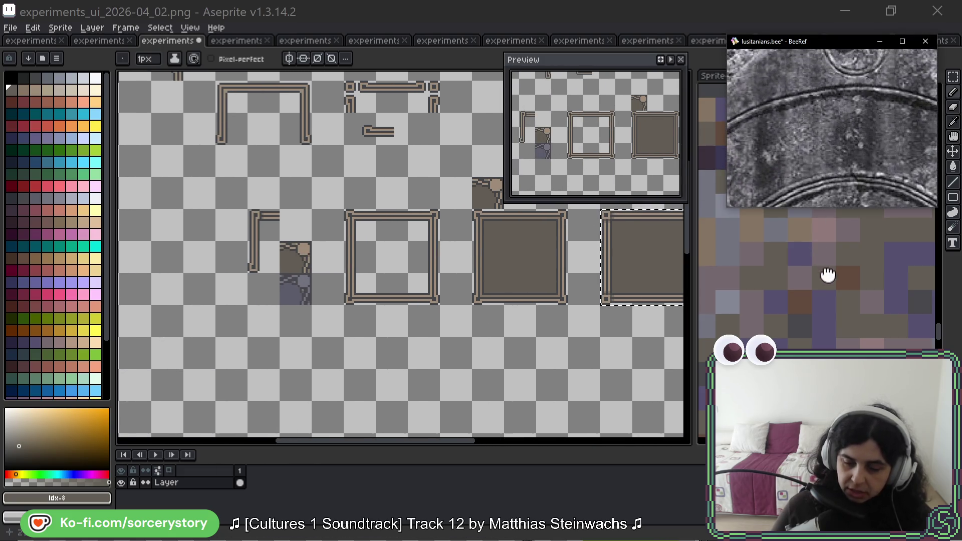
scroll(802, 108, down, 4)
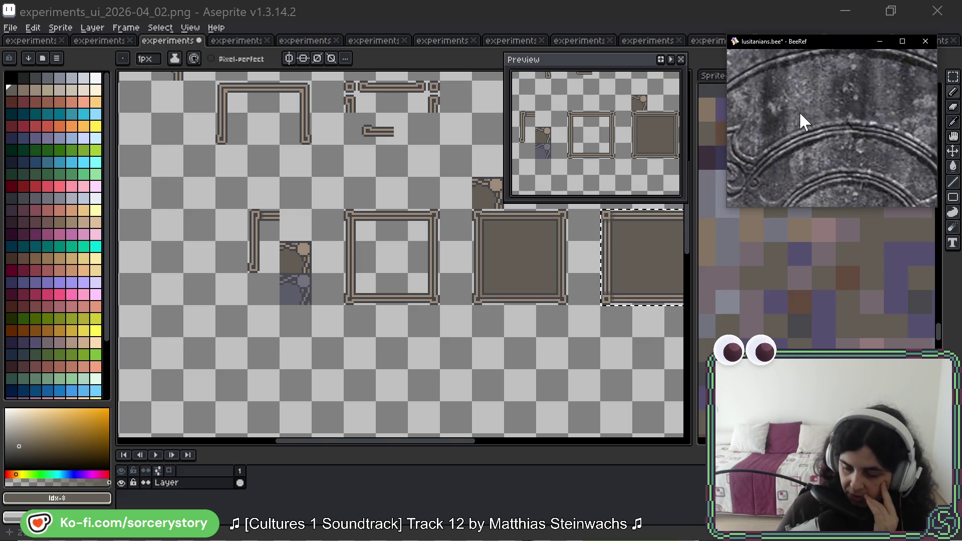
mouse_move(825, 103)
mouse_down()
mouse_move(832, 86)
mouse_move(834, 113)
mouse_move(819, 77)
mouse_up()
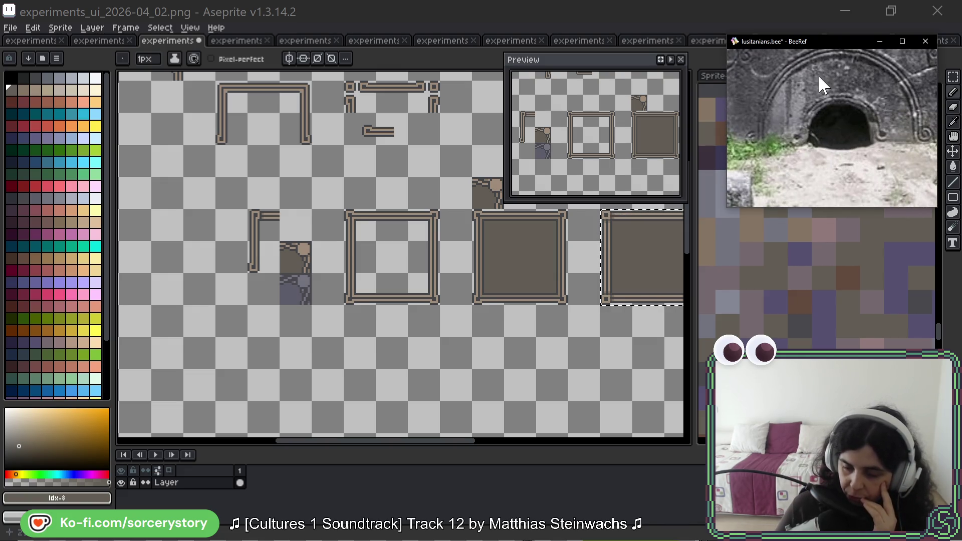
mouse_move(875, 106)
mouse_down()
mouse_move(823, 144)
mouse_move(840, 166)
mouse_move(807, 86)
mouse_up()
scroll(835, 156, down, 3)
scroll(827, 146, up, 6)
Centre and zoom the spiral stone until it fills the reference view
drag(760, 131, 877, 123)
scroll(877, 123, up, 2)
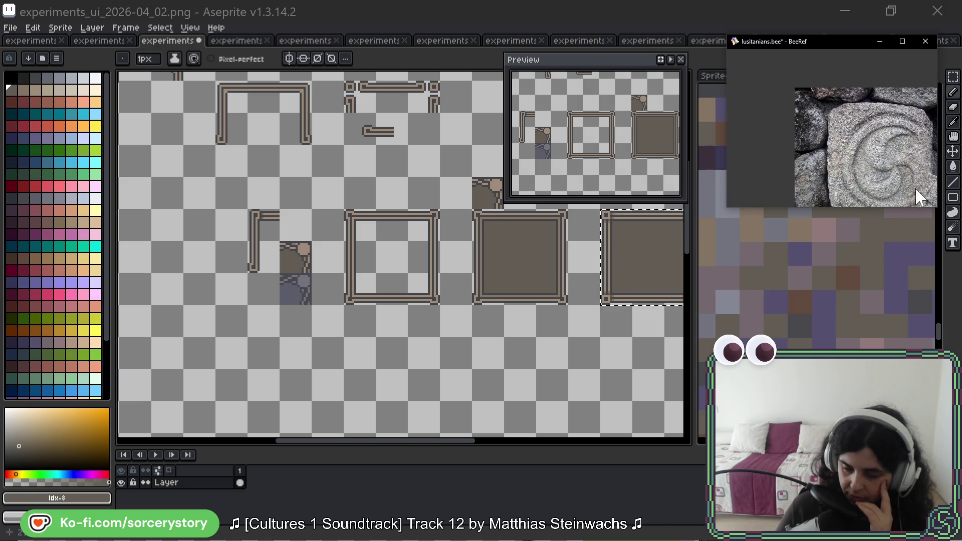
drag(902, 196, 837, 140)
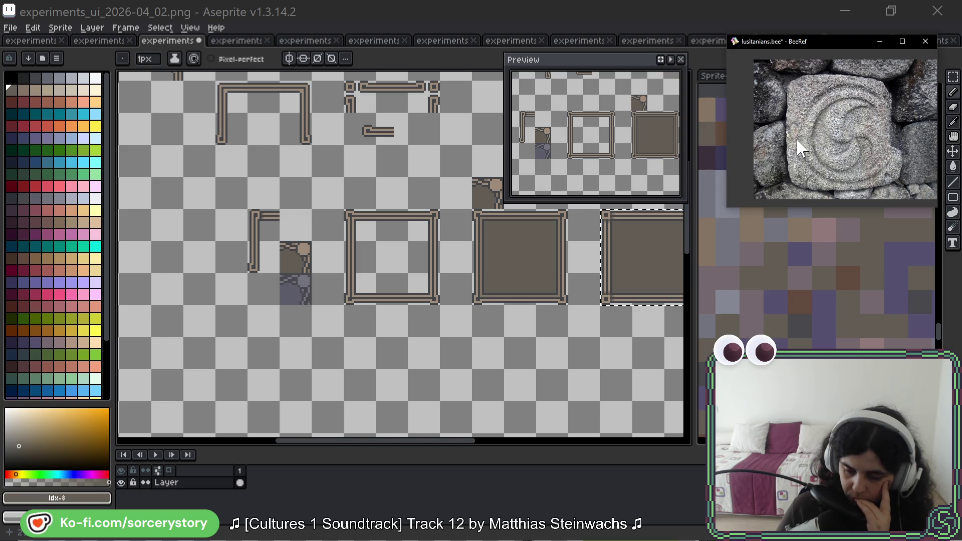
scroll(800, 155, down, 5)
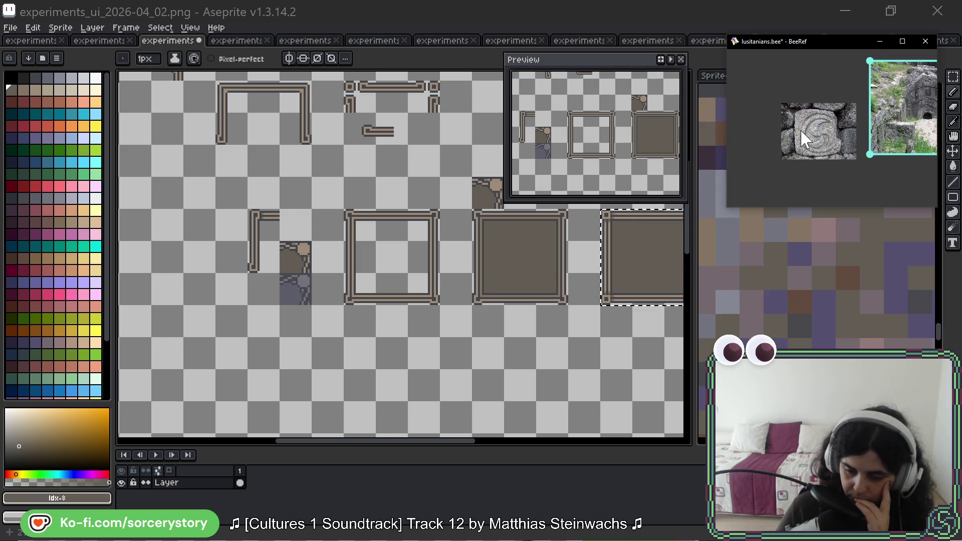
scroll(795, 115, left, 5)
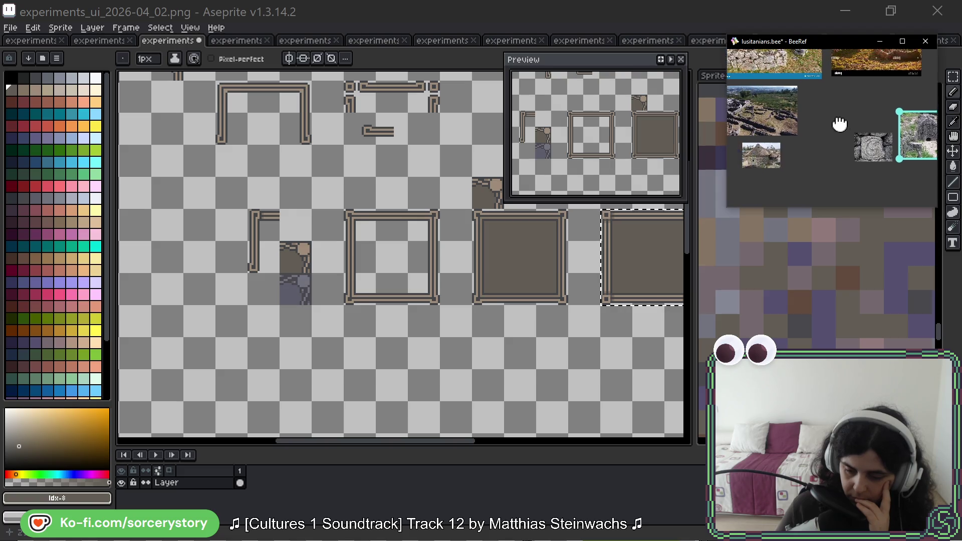
scroll(852, 100, right, 3)
scroll(815, 162, down, 3)
scroll(812, 143, up, 6)
scroll(812, 143, up, 3)
drag(861, 155, 852, 122)
click(466, 236)
scroll(466, 236, up, 5)
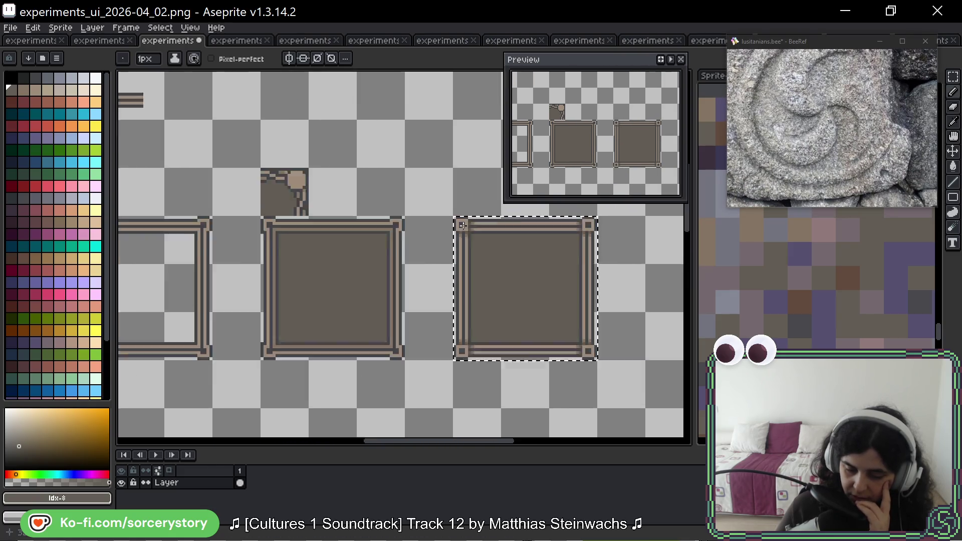
scroll(479, 214, down, 2)
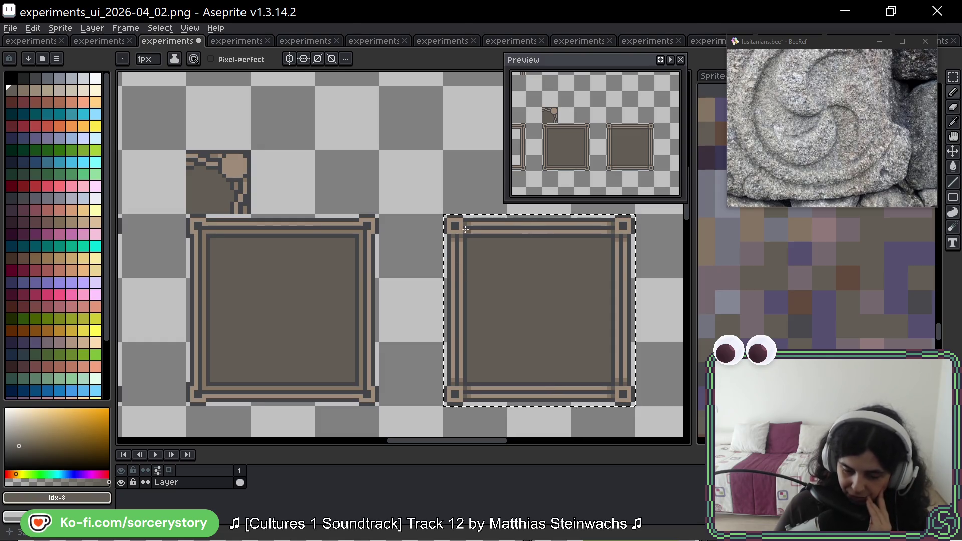
scroll(470, 255, up, 2)
scroll(470, 255, up, 1)
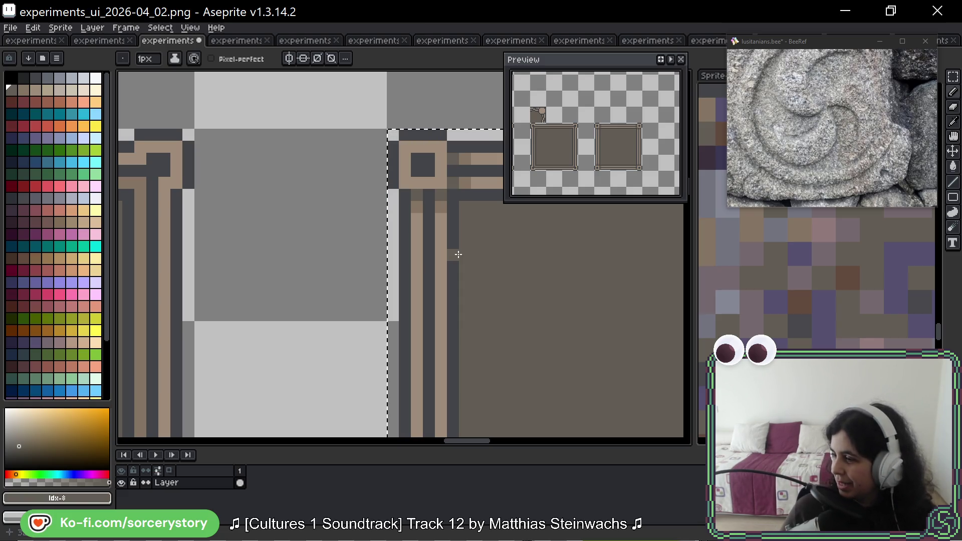
mouse_move(582, 277)
mouse_down()
mouse_move(521, 281)
mouse_move(482, 228)
mouse_up()
scroll(481, 228, down, 1)
scroll(472, 279, down, 2)
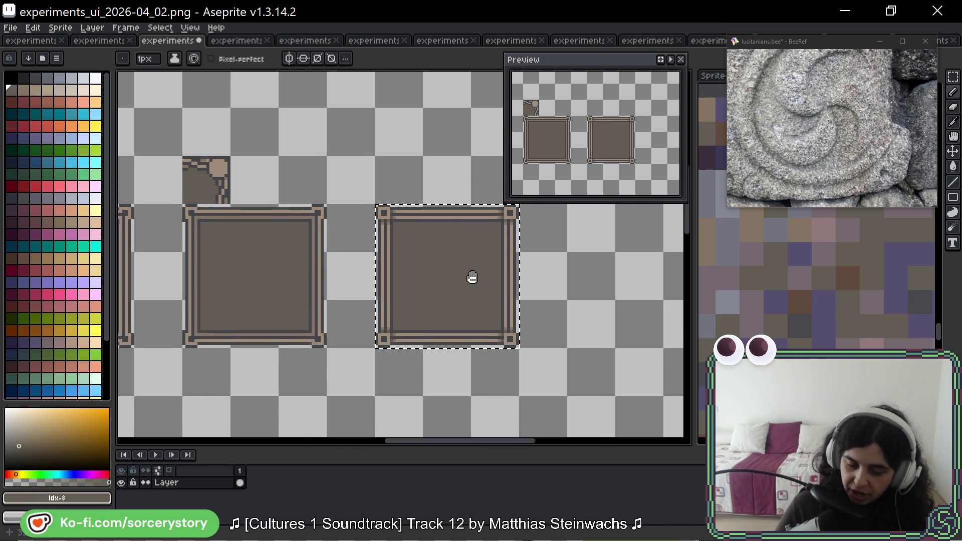
drag(473, 279, 339, 230)
key(i)
key(alt+Tab)
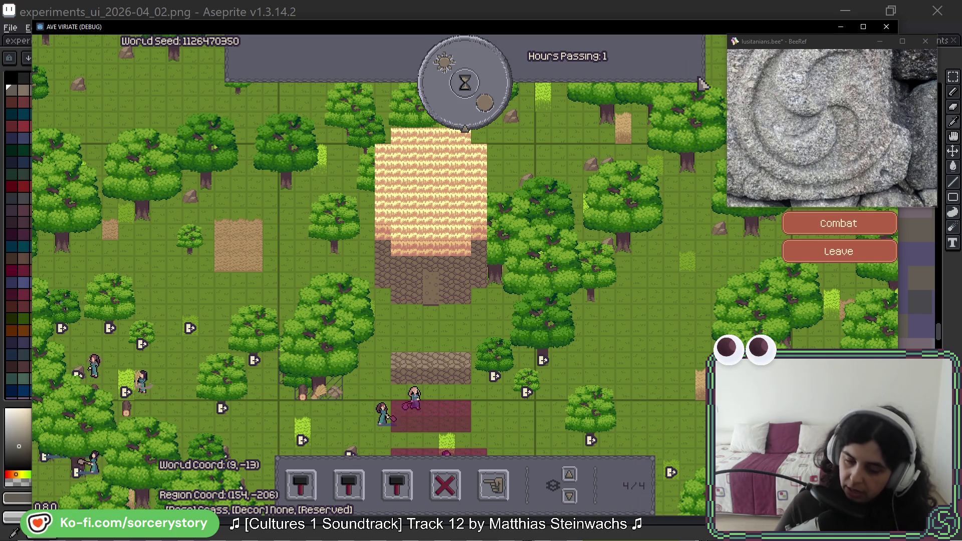
click(423, 107)
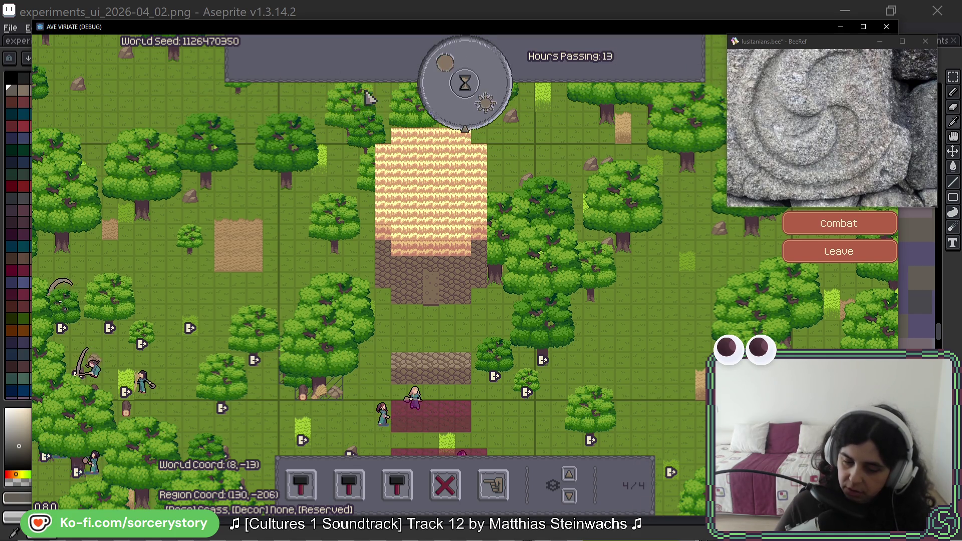
key(alt+Tab)
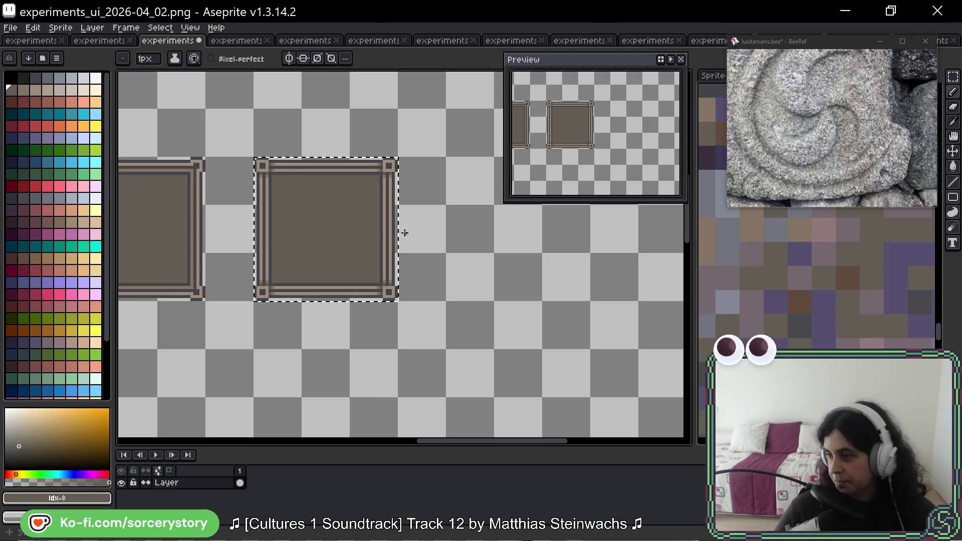
Recentre the frame tile, then select and zoom the ruins photo in BeeRef
mouse_move(481, 279)
mouse_down()
mouse_move(471, 281)
mouse_move(488, 317)
mouse_move(473, 309)
mouse_up()
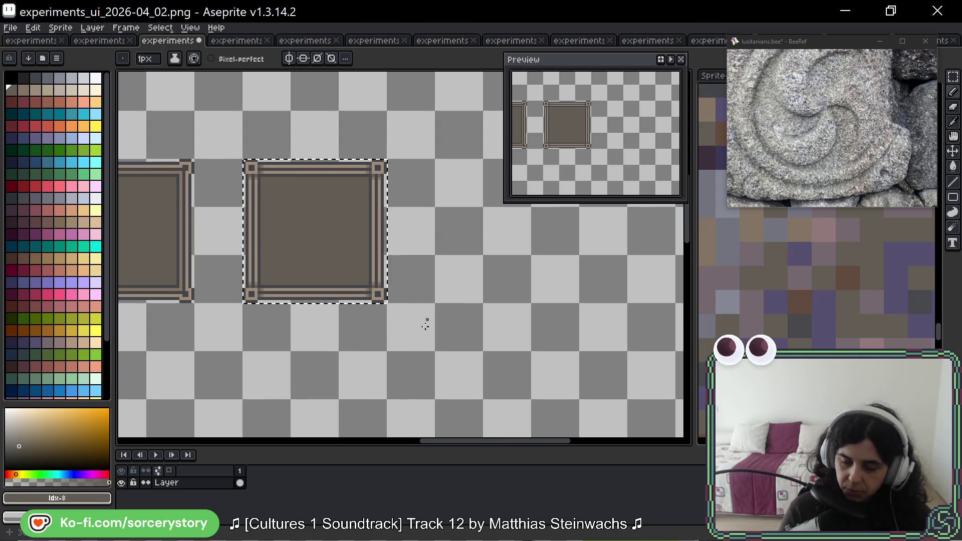
click(822, 161)
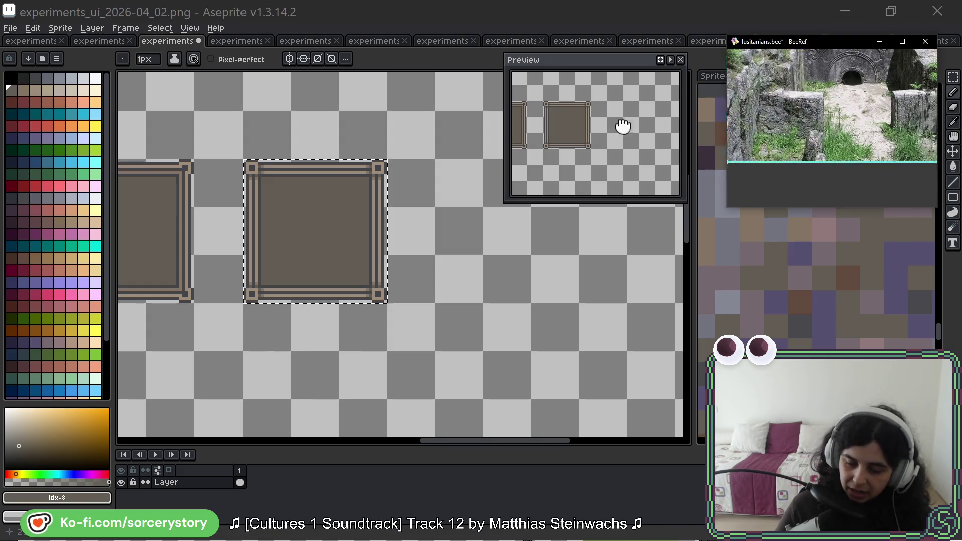
scroll(787, 114, up, 5)
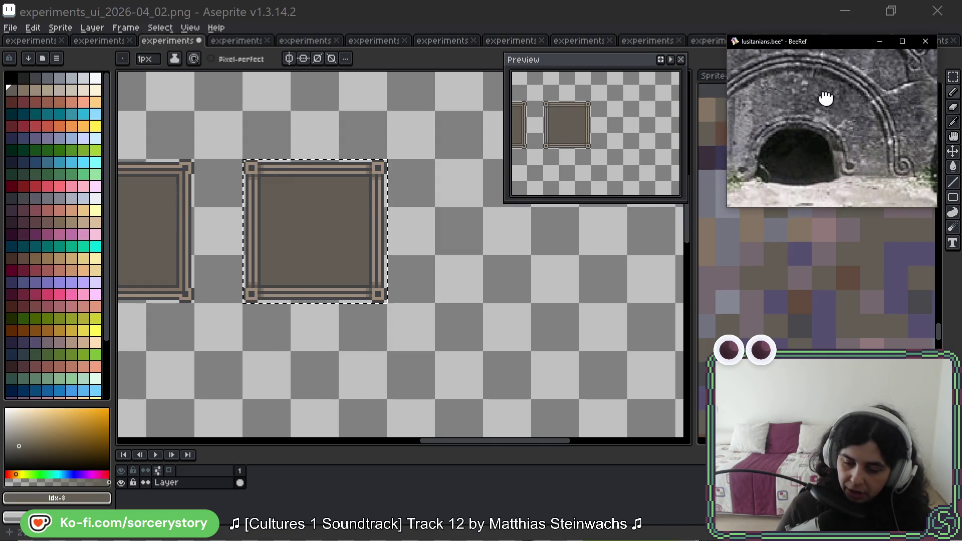
scroll(820, 103, down, 2)
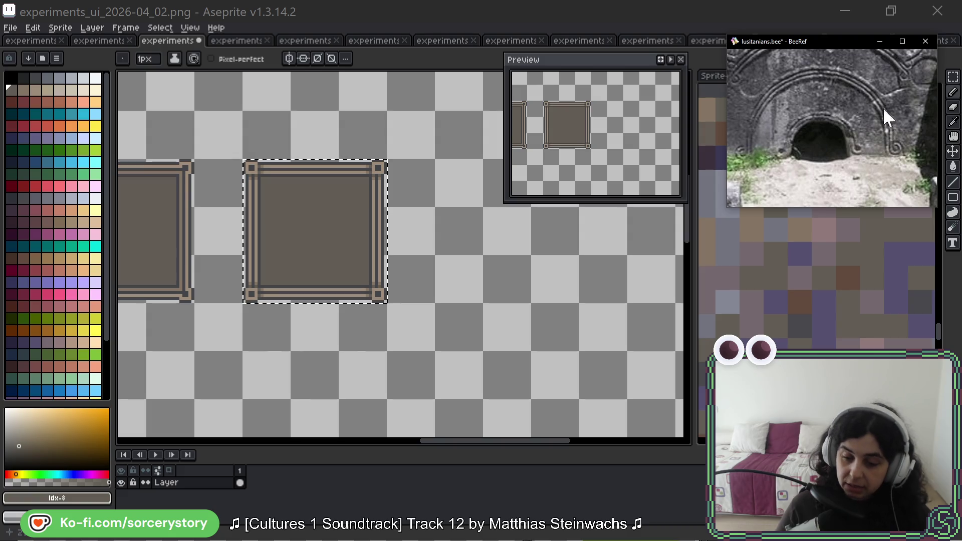
Reposition the tile sheet, check the 04_01 panel, then zoom into 04_02's corner piece
drag(301, 215, 334, 195)
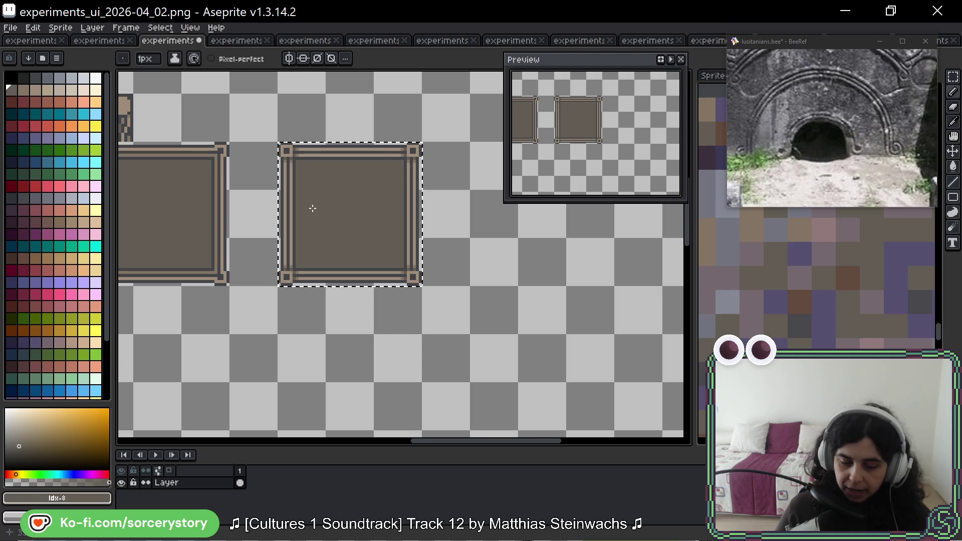
scroll(201, 178, down, 4)
mouse_move(168, 170)
mouse_down()
mouse_move(450, 232)
mouse_move(462, 253)
mouse_up()
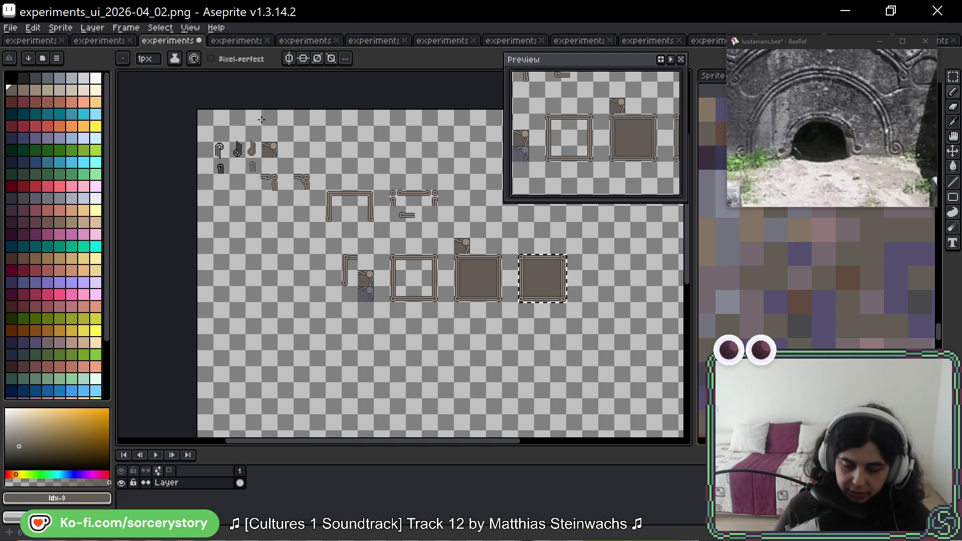
click(100, 41)
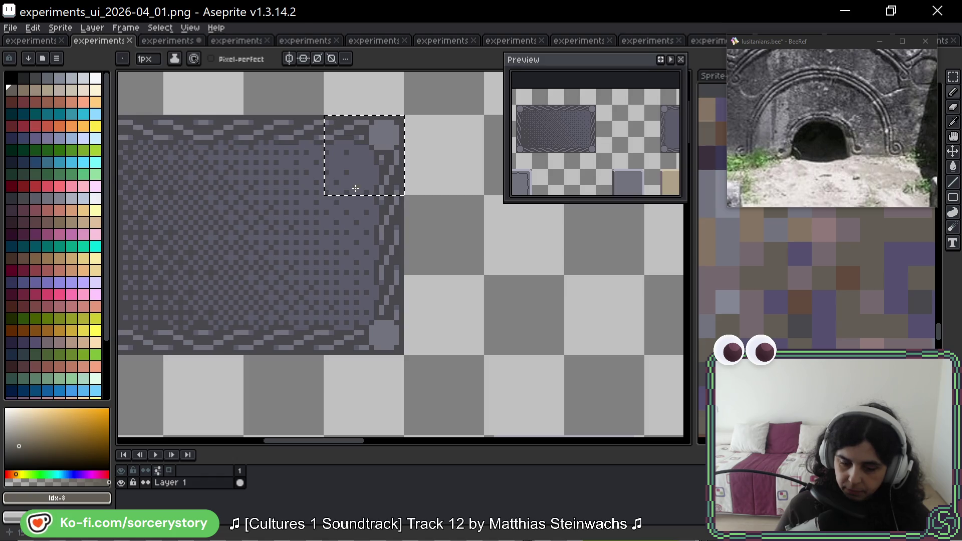
click(160, 44)
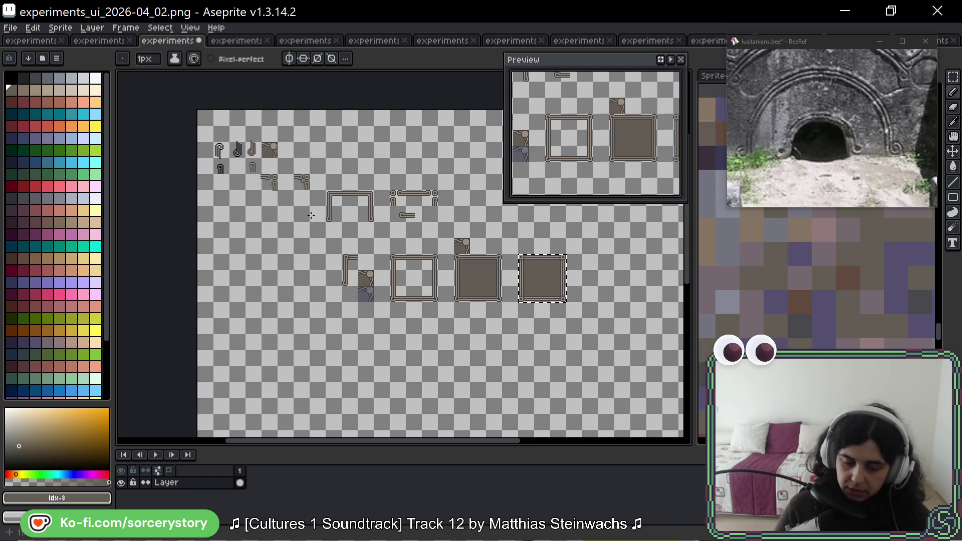
scroll(341, 246, up, 4)
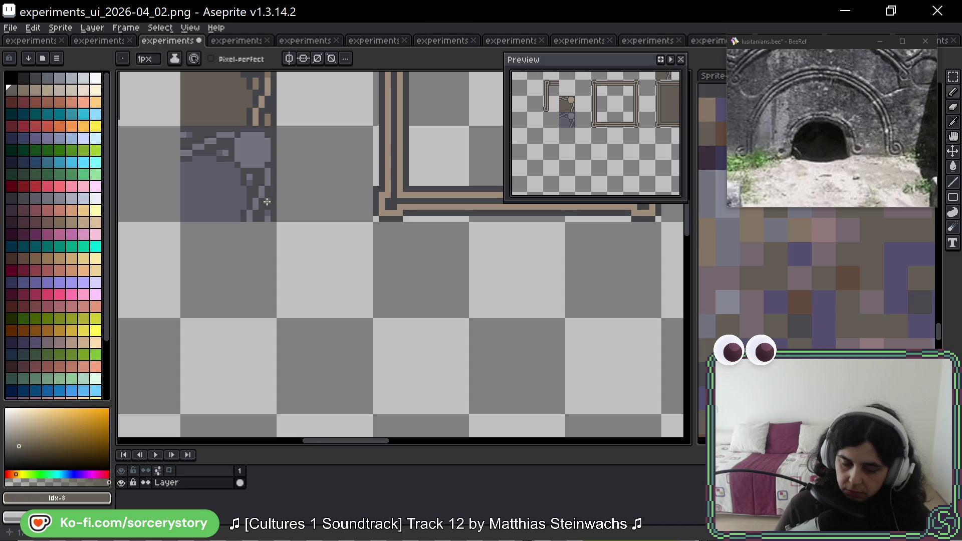
Undo the last edit, shift the frame tile, and add a dark test pixel beside it
scroll(269, 208, down, 2)
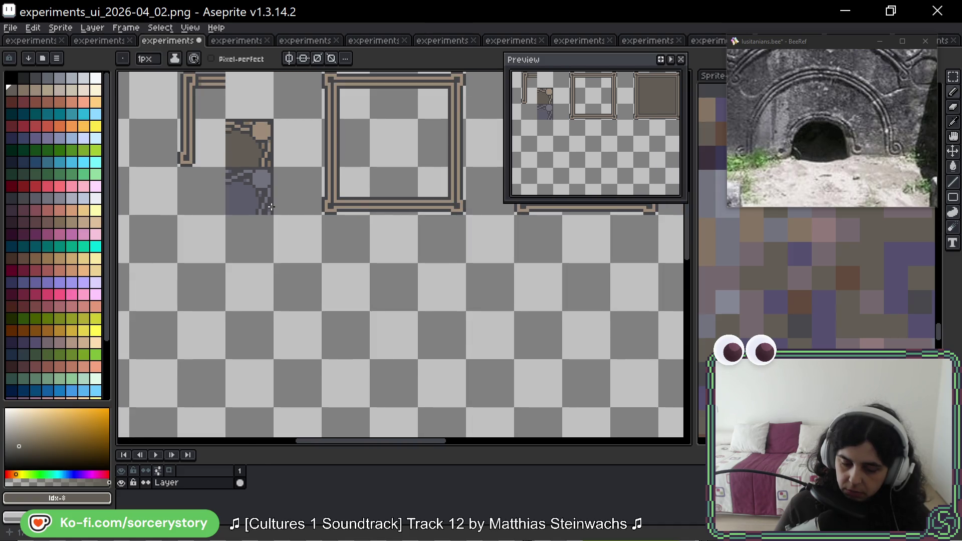
key(ctrl+z)
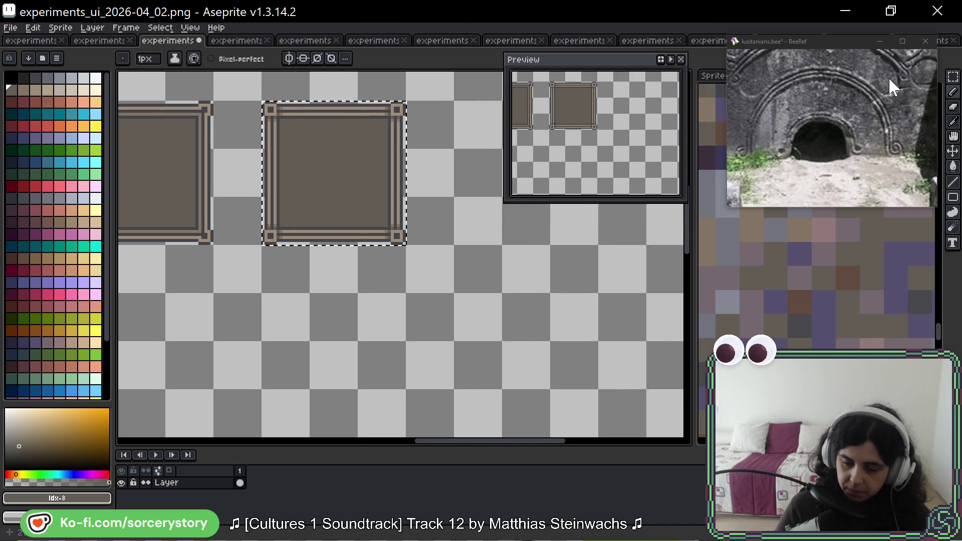
key(m)
scroll(301, 134, up, 2)
drag(346, 134, 344, 143)
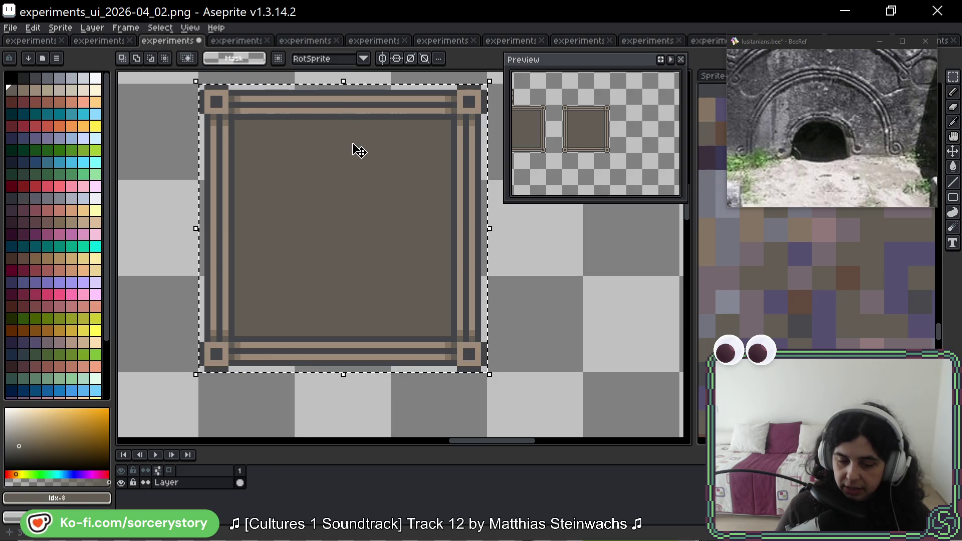
drag(429, 157, 281, 181)
click(400, 176)
key(b)
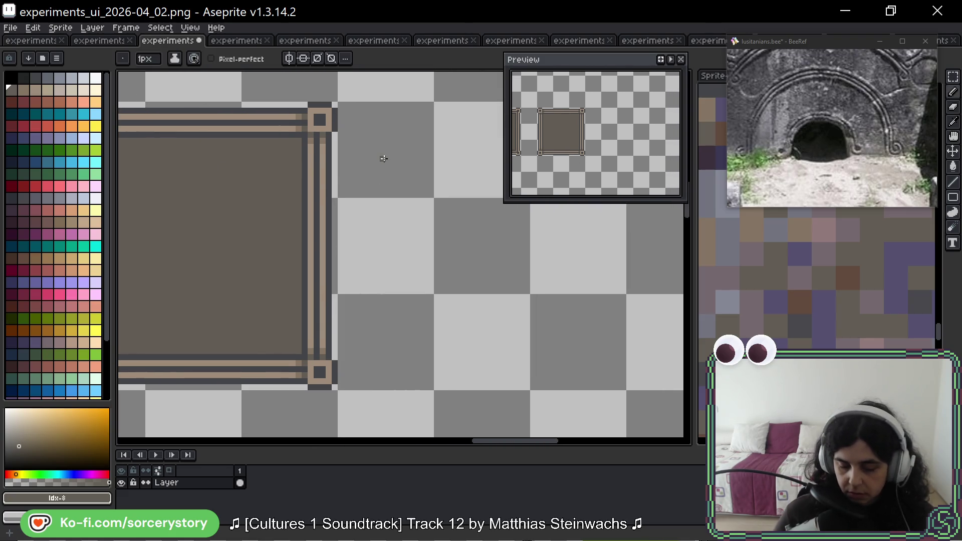
click(376, 183)
scroll(374, 184, up, 3)
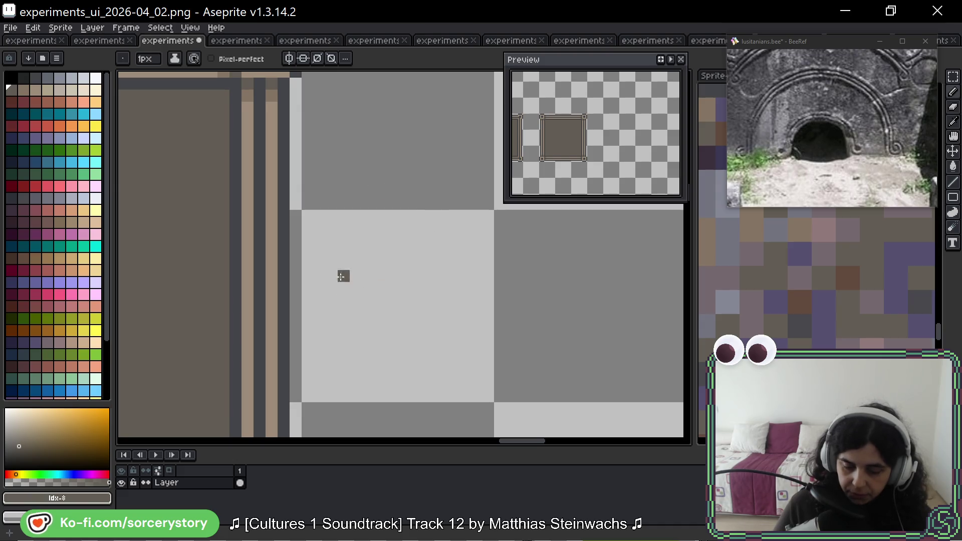
scroll(350, 280, down, 2)
Move the striped border pixels next to the dark square and deselect them
click(953, 76)
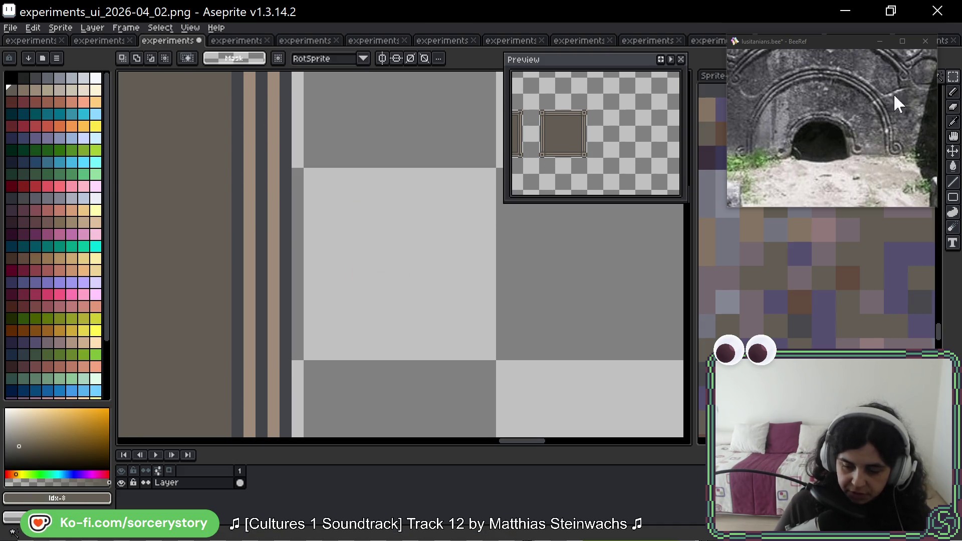
key(ctrl+shift+d)
drag(232, 257, 479, 262)
key(ctrl+d)
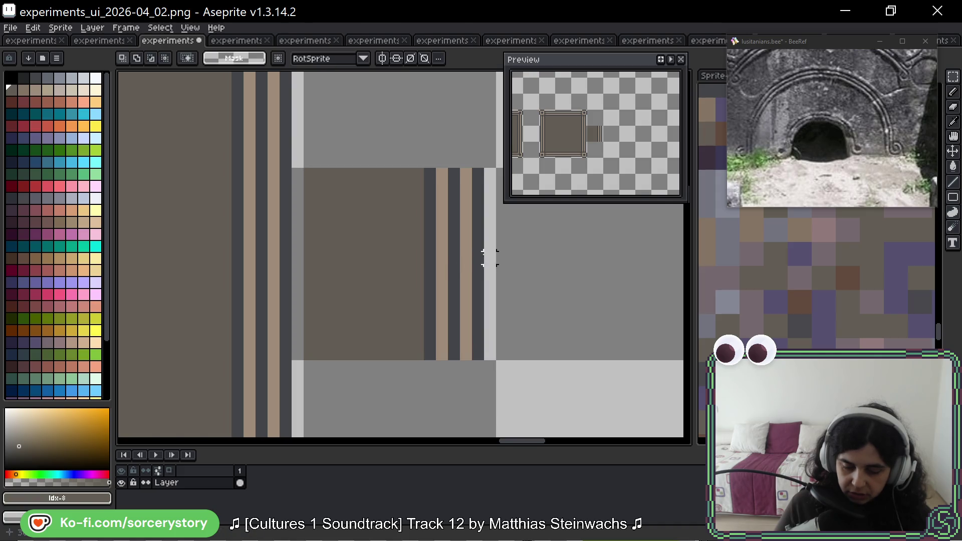
scroll(487, 257, up, 2)
mouse_move(362, 243)
mouse_down()
mouse_move(416, 124)
mouse_move(422, 181)
mouse_move(407, 189)
mouse_move(486, 172)
mouse_move(440, 133)
mouse_up()
key(b)
click(313, 213)
key(ctrl+z)
Draw a pink-red zigzag down the full length of the striped border strip
click(59, 190)
click(417, 145)
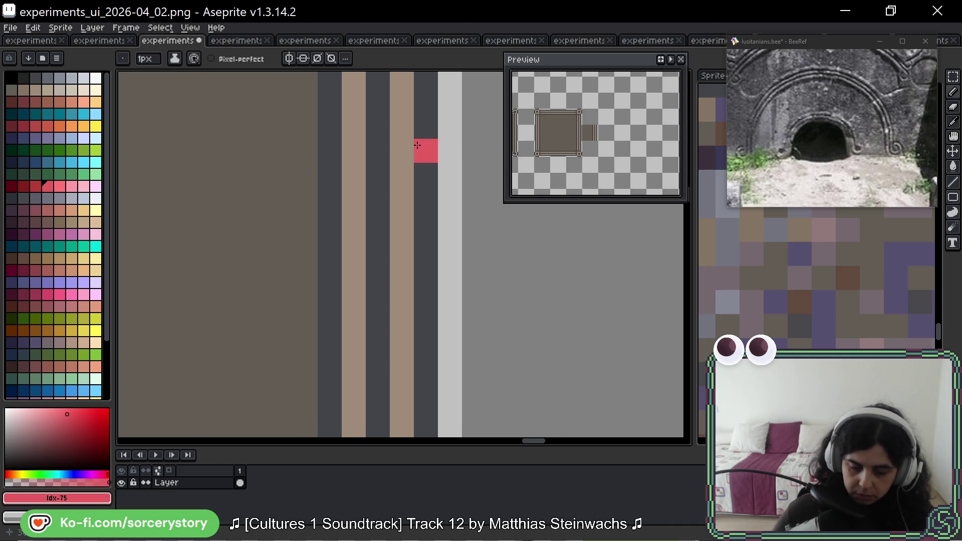
scroll(401, 148, down, 1)
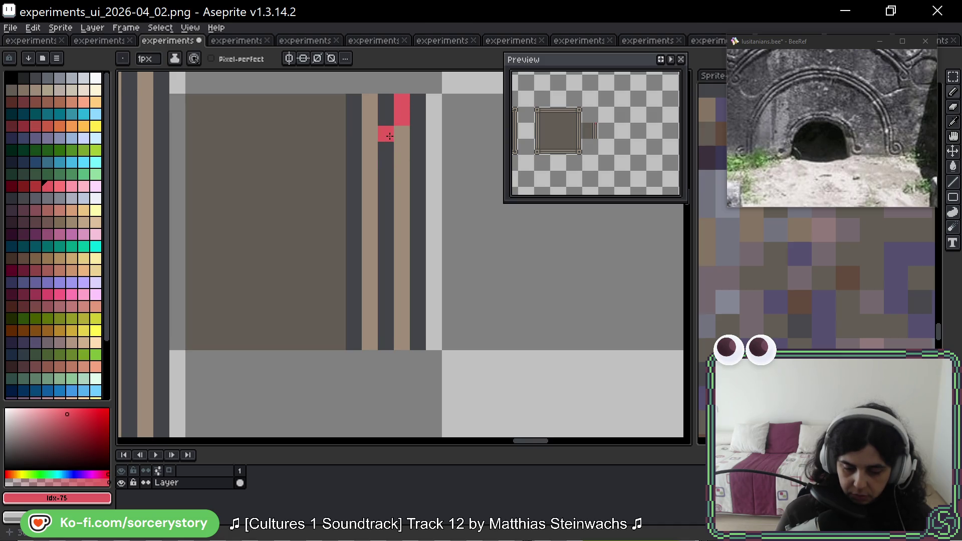
mouse_move(389, 137)
mouse_down()
mouse_move(386, 183)
mouse_move(371, 198)
mouse_up()
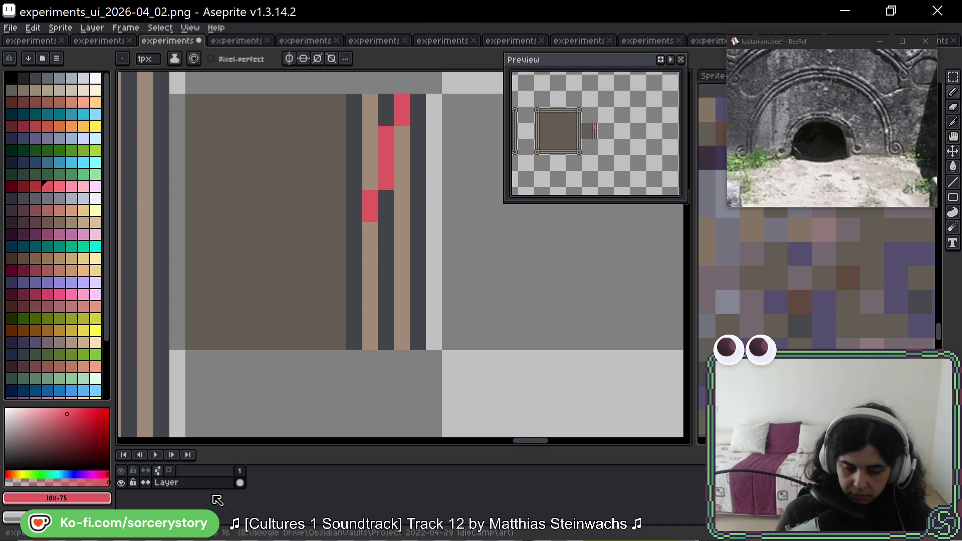
key(ctrl+z)
key(ctrl+z)
click(402, 134)
click(387, 152)
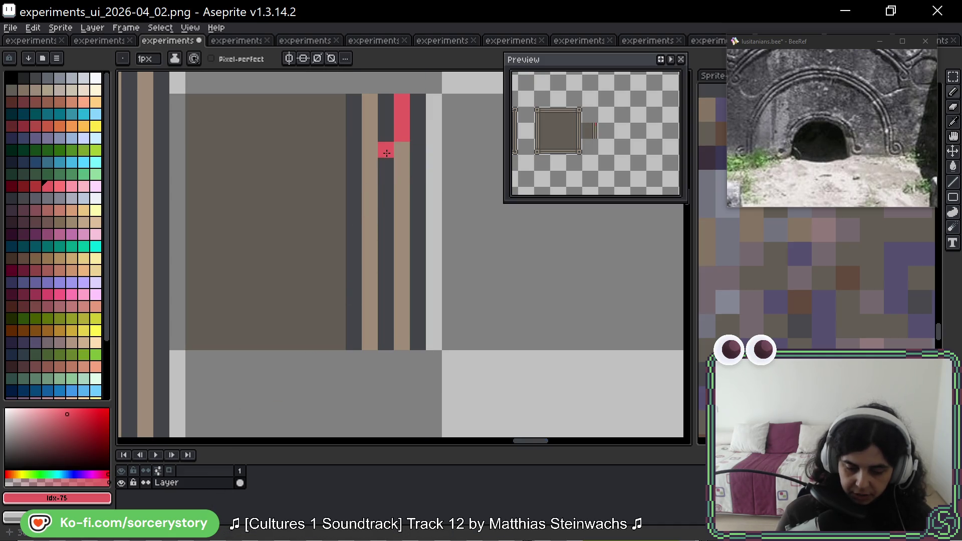
mouse_move(387, 154)
mouse_down()
mouse_move(371, 182)
mouse_move(372, 207)
mouse_up()
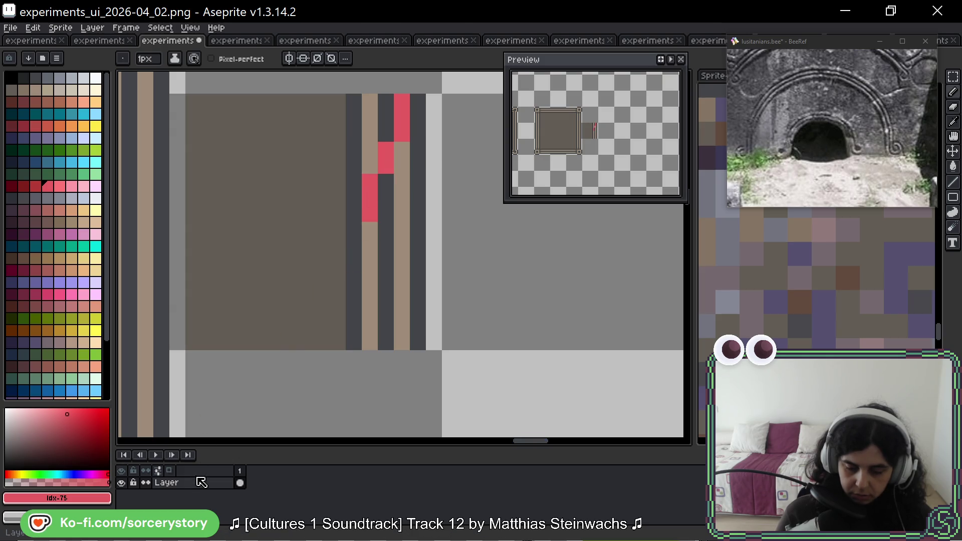
mouse_move(403, 232)
mouse_down()
mouse_move(402, 262)
mouse_move(369, 311)
mouse_move(369, 343)
mouse_up()
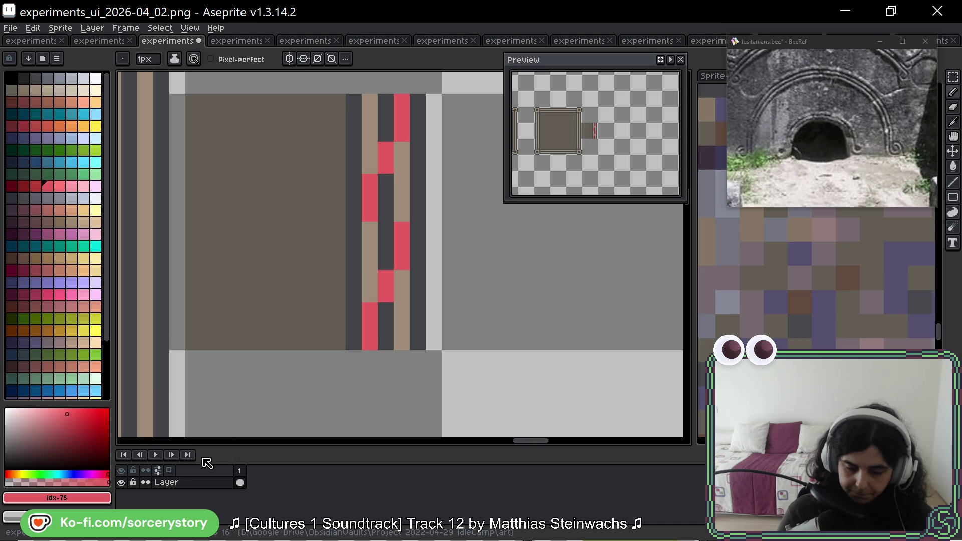
Repaint several tan strip pixels dark grey, then switch to the experiments_ui_2026-04_01 sprite
key(h)
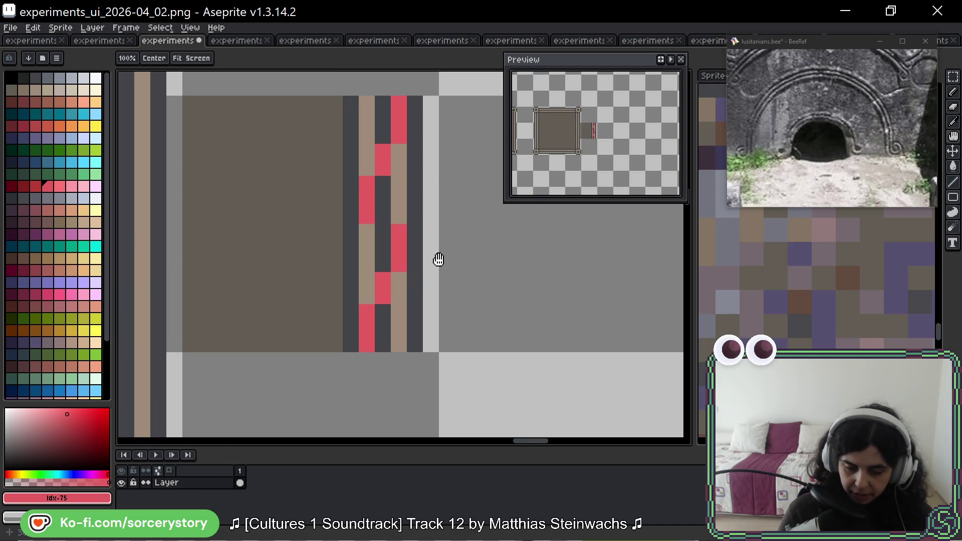
drag(438, 255, 422, 273)
key(b)
alt+click(338, 165)
click(352, 175)
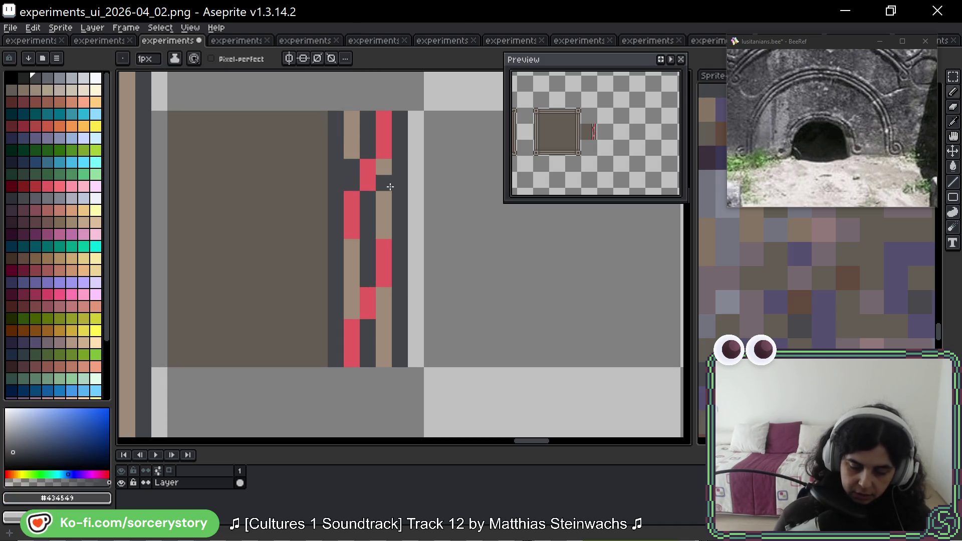
click(384, 174)
click(390, 212)
key(ctrl+z)
click(352, 263)
key(ctrl+z)
click(352, 250)
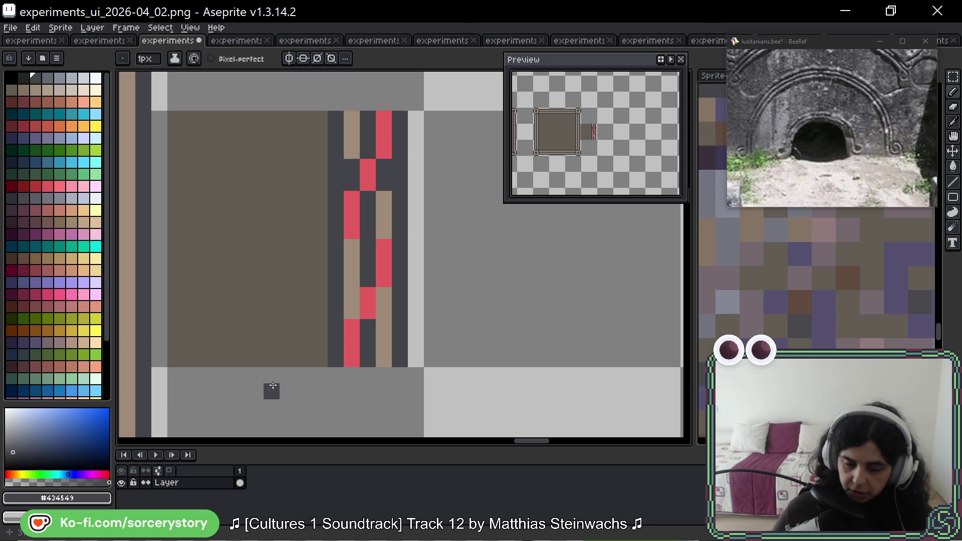
click(101, 40)
scroll(234, 225, down, 1)
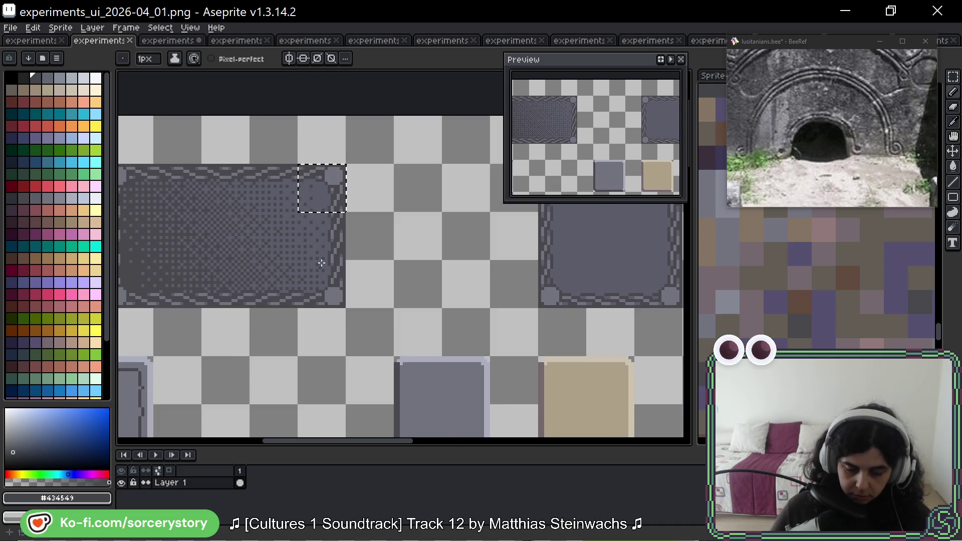
Zoom in on the 04_01 panel's border corner, then return to experiments_ui_2026-04_02
scroll(320, 251, up, 3)
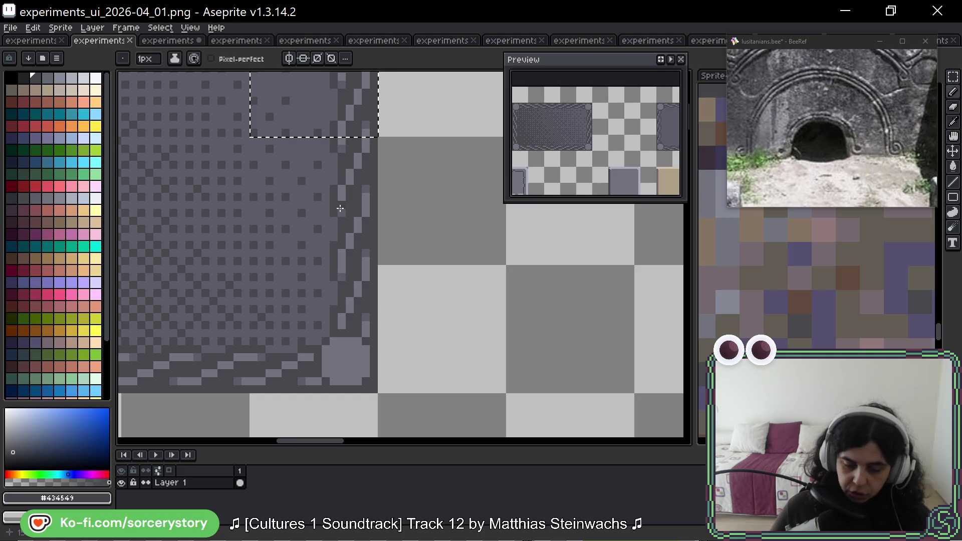
scroll(350, 200, down, 1)
scroll(345, 190, up, 1)
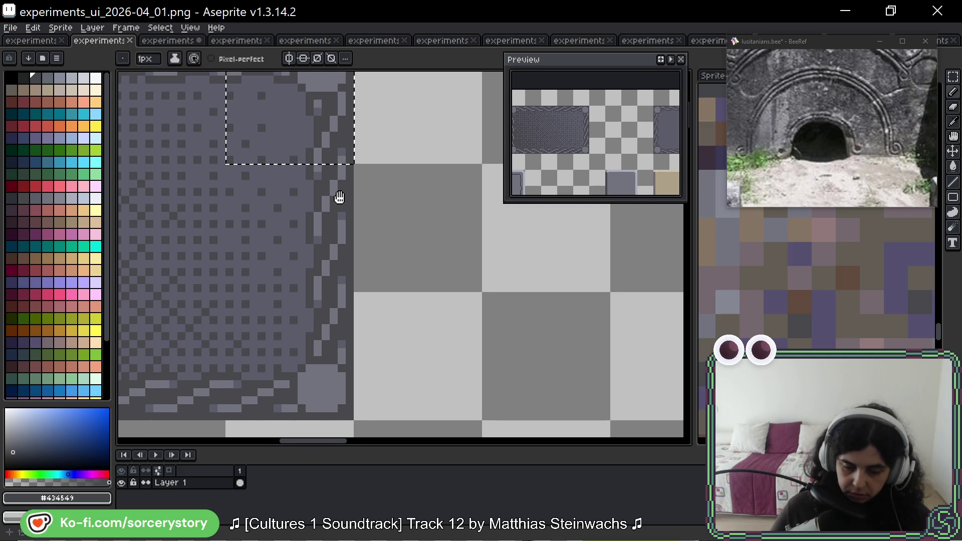
click(177, 42)
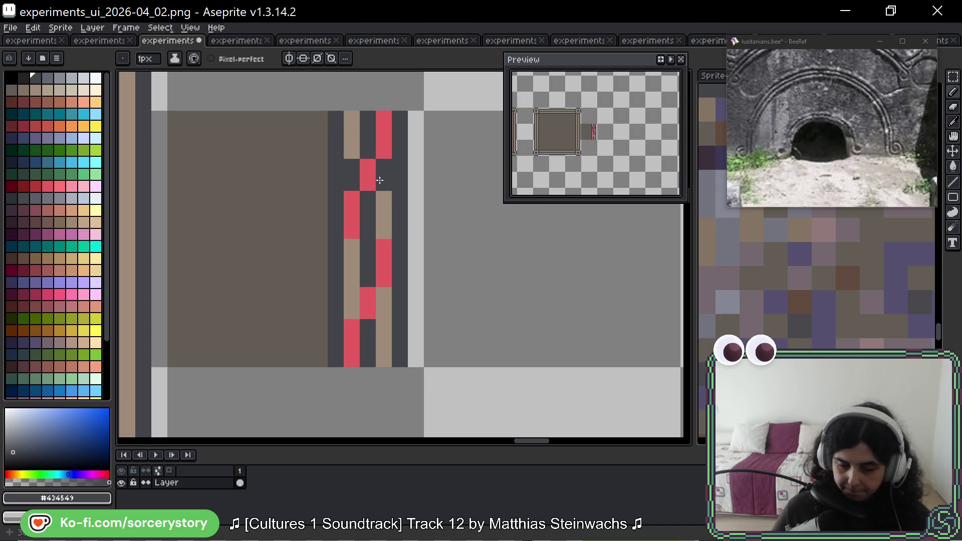
Restore a gap pixel to tan and darken a lower left-column pixel
right_click(385, 214)
click(419, 216)
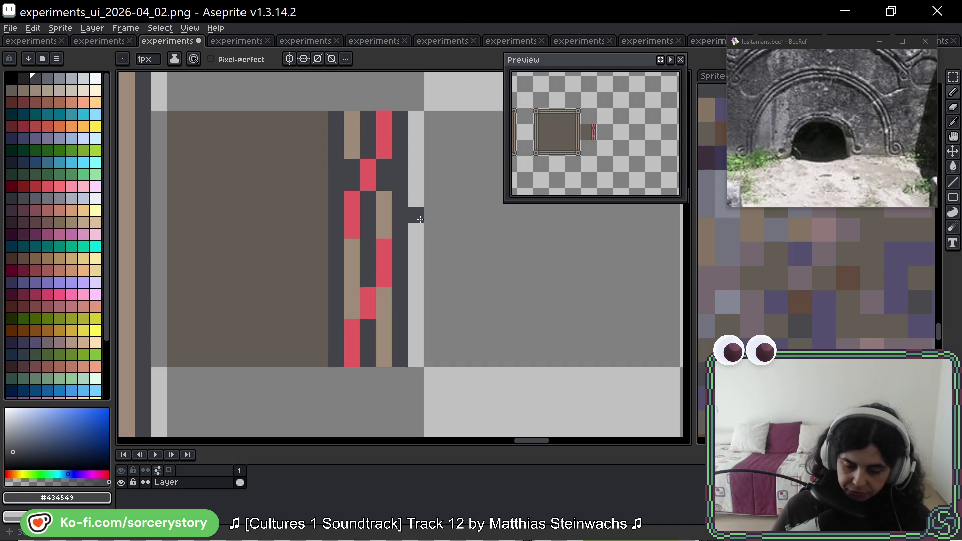
key(ctrl+z)
click(350, 295)
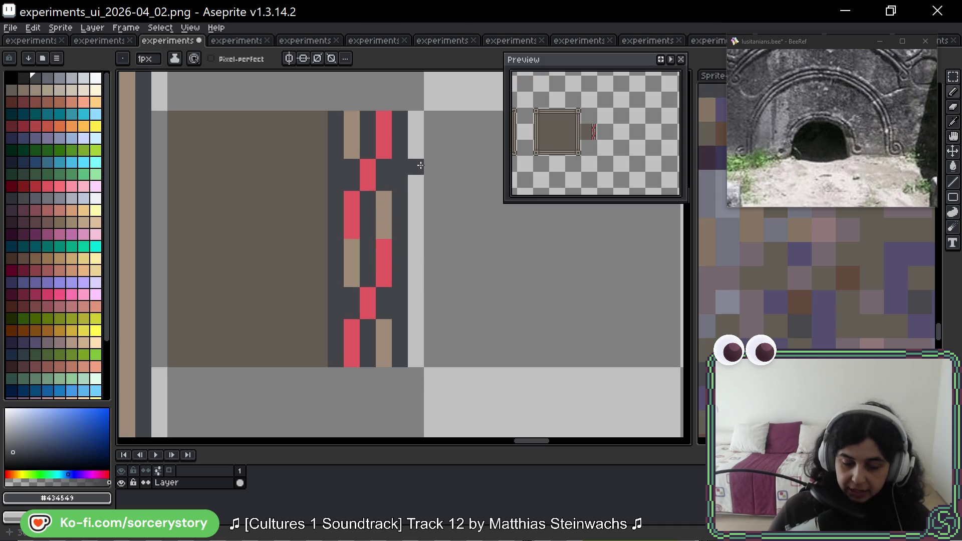
Sample the brown fill colour and shade three strip pixels brown
alt+click(540, 253)
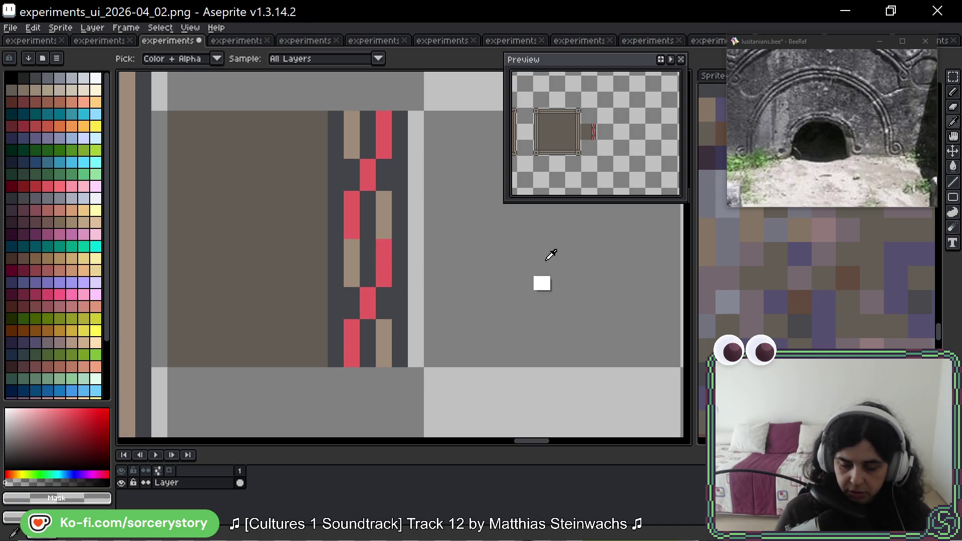
scroll(472, 245, down, 5)
scroll(329, 211, up, 2)
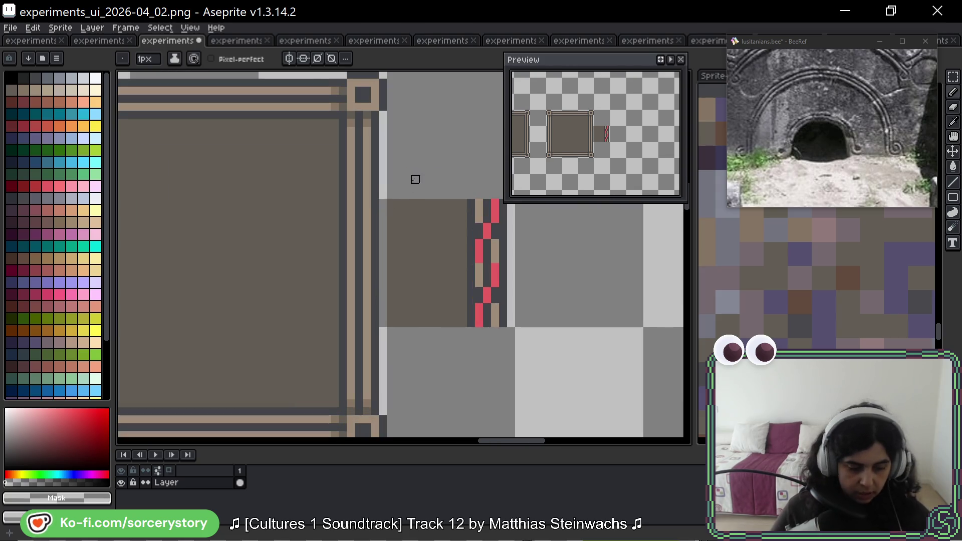
scroll(431, 203, down, 1)
scroll(349, 157, up, 2)
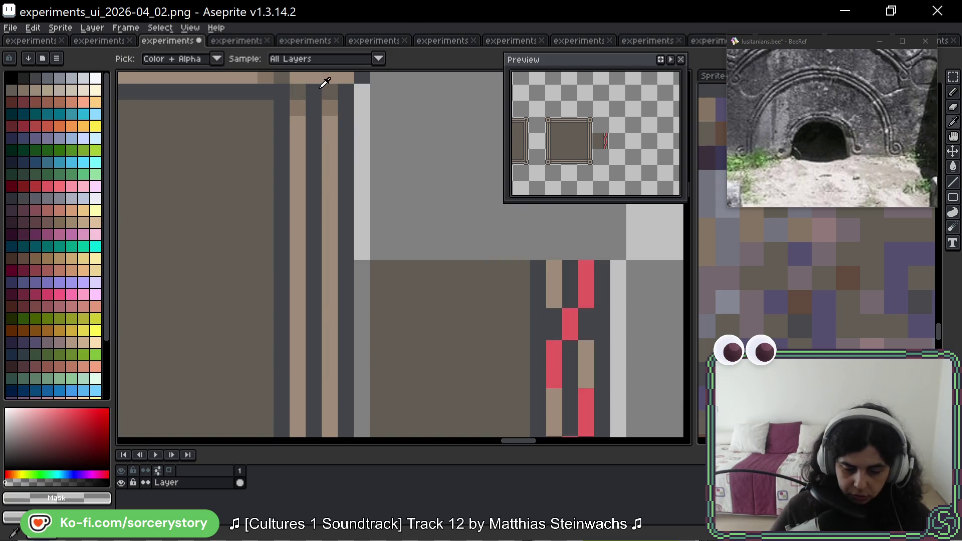
alt+click(498, 306)
scroll(281, 212, up, 2)
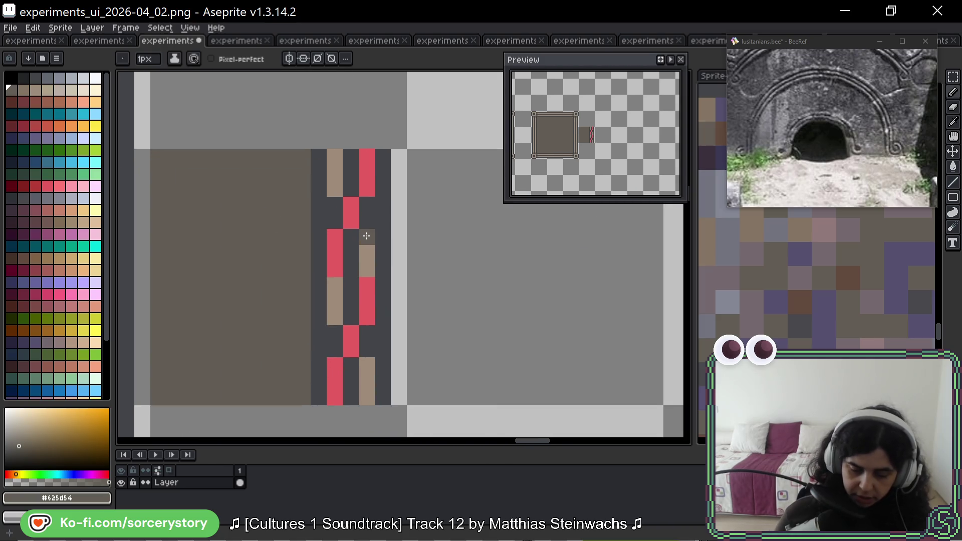
click(366, 236)
click(334, 189)
click(353, 343)
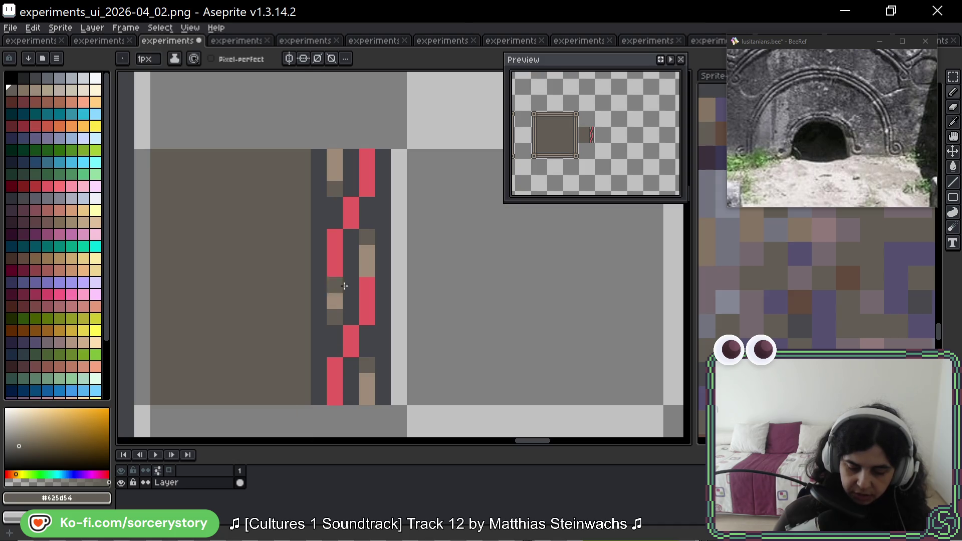
scroll(341, 273, up, 5)
scroll(441, 279, left, 5)
Sample the darker tan and darken five light-tan pixels along the strip
alt+click(273, 161)
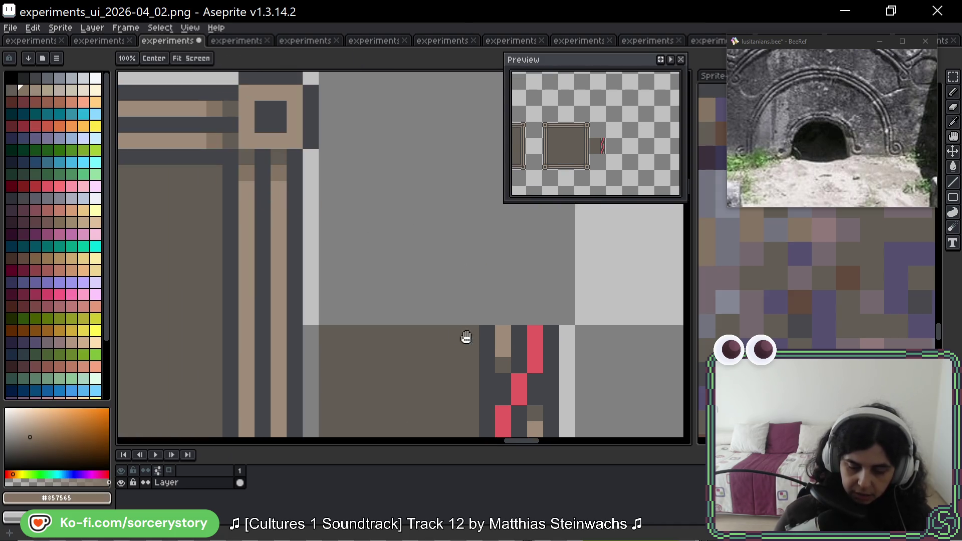
scroll(455, 333, down, 5)
scroll(506, 266, right, 3)
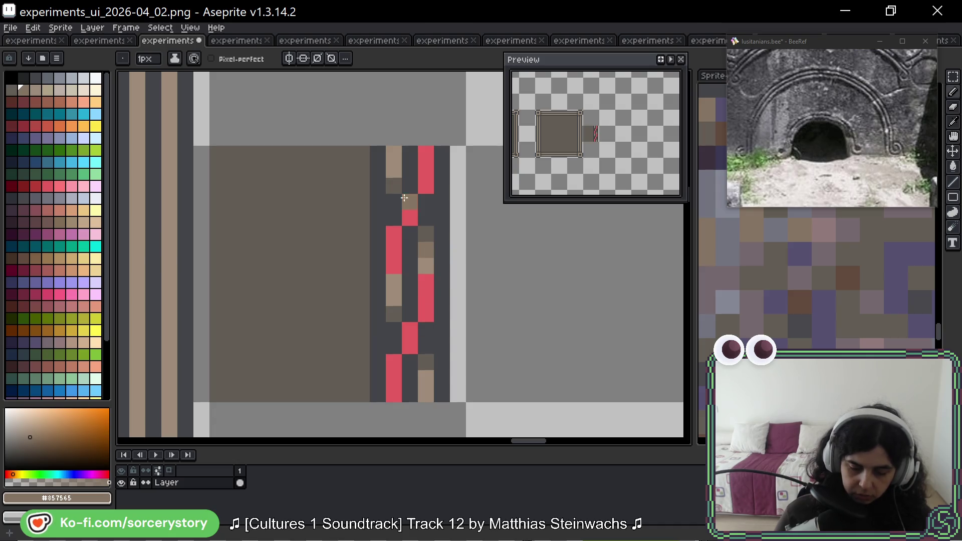
click(394, 170)
click(394, 298)
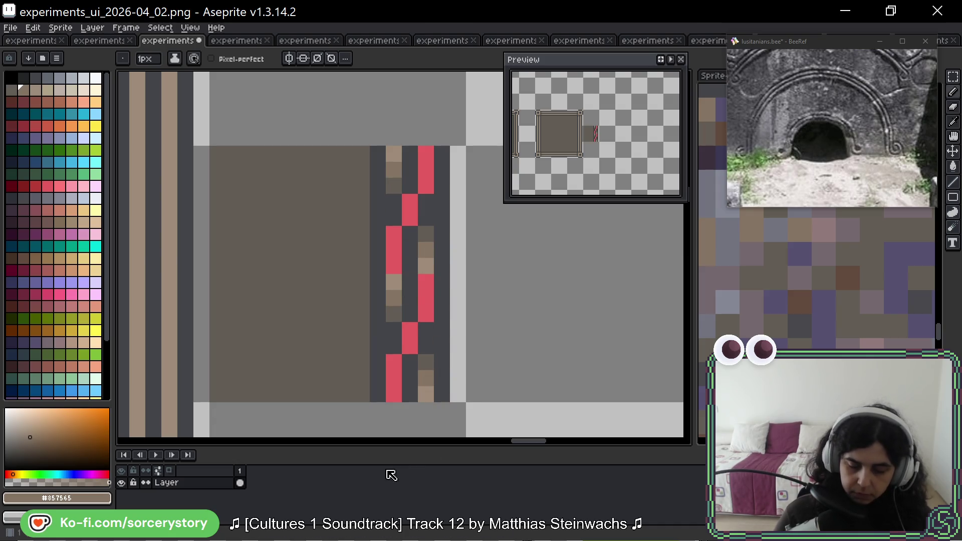
scroll(471, 281, down, 1)
click(424, 227)
click(394, 113)
click(426, 353)
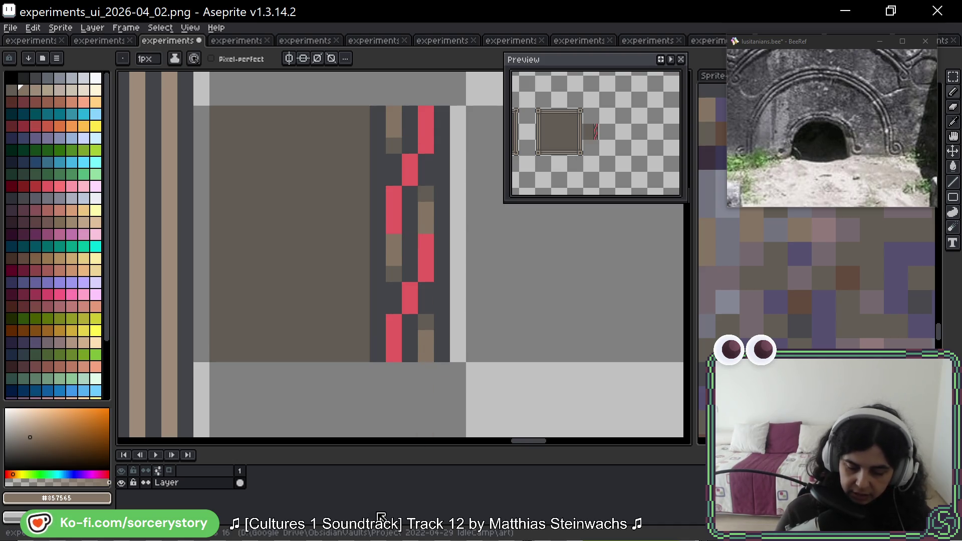
Pick light tan and repaint all the red zigzag pixels with it
key(space)
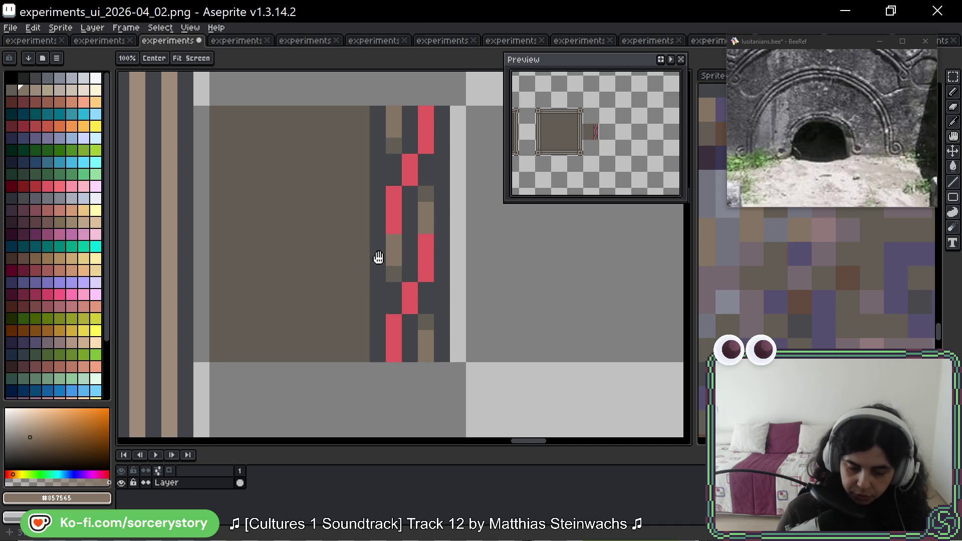
drag(380, 254, 479, 262)
alt+click(351, 266)
drag(540, 266, 414, 266)
click(479, 139)
mouse_move(479, 138)
mouse_down()
mouse_move(473, 120)
mouse_move(441, 193)
mouse_move(458, 291)
mouse_up()
drag(442, 325, 446, 345)
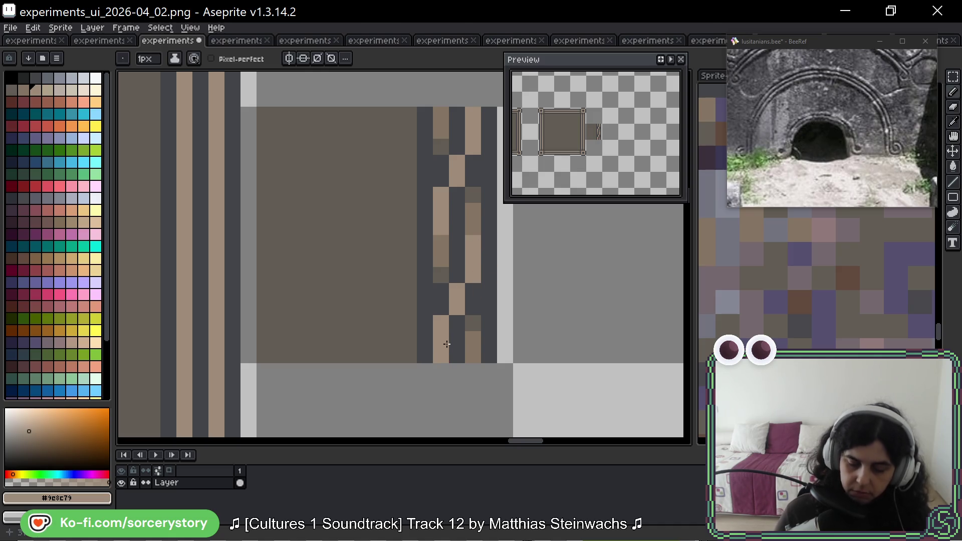
scroll(361, 284, down, 5)
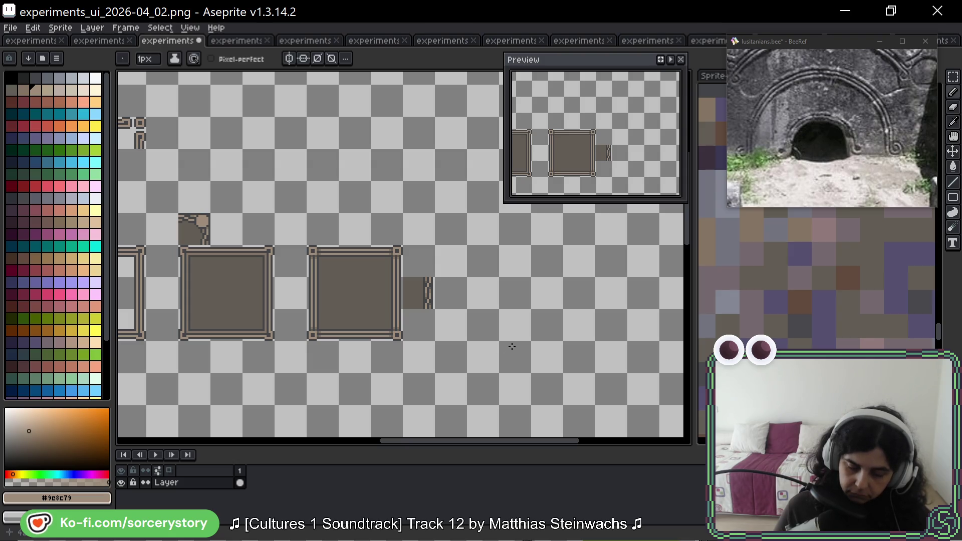
Duplicate the zigzag strip tile beside the original with a rectangular selection
scroll(467, 323, up, 3)
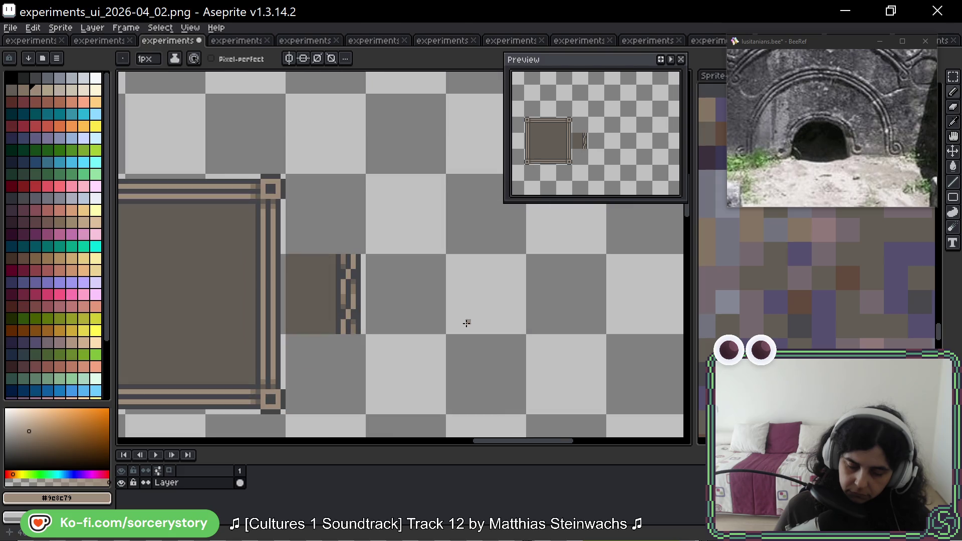
key(m)
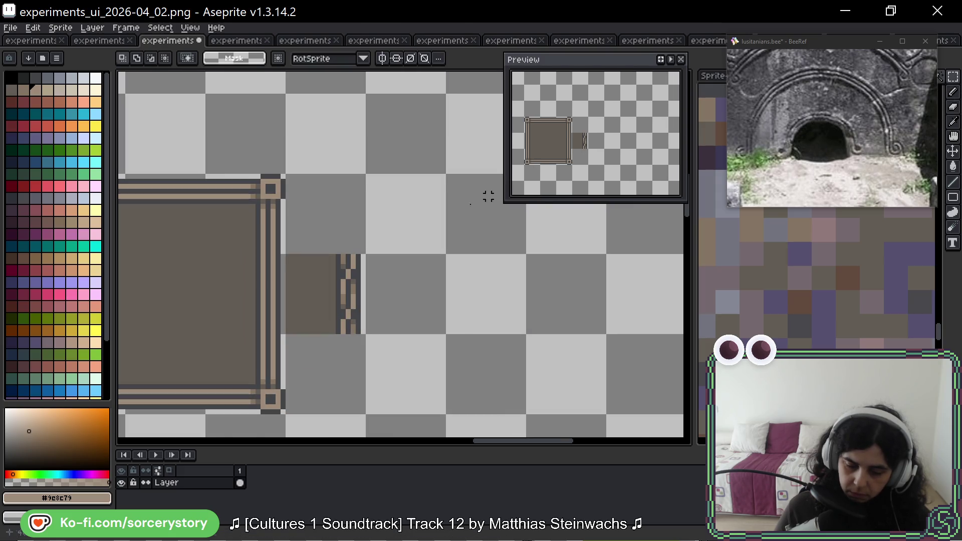
scroll(326, 303, up, 1)
mouse_move(326, 303)
mouse_down()
mouse_move(322, 326)
mouse_move(426, 310)
mouse_up()
key(Return)
Shift a small block of zigzag pixels in the copy down one pixel
scroll(425, 323, up, 3)
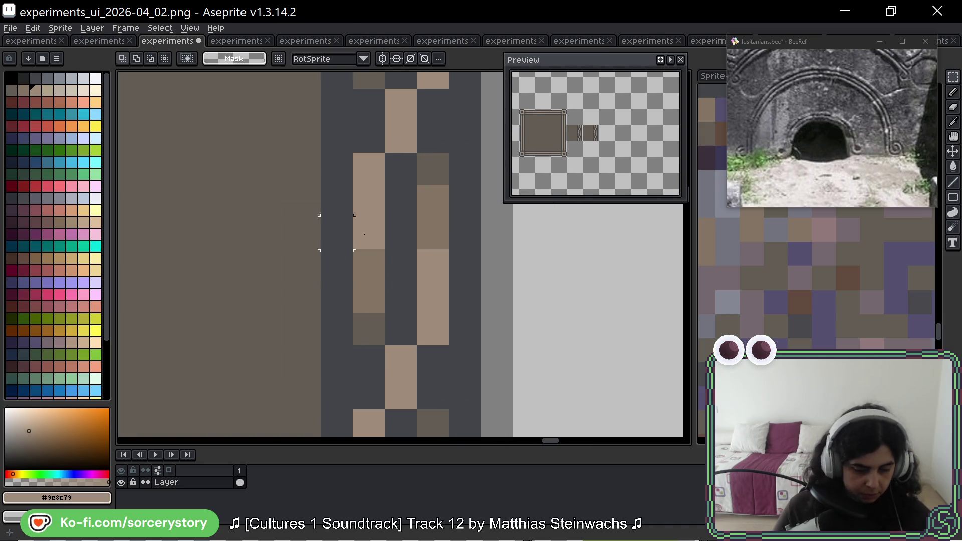
scroll(419, 233, down, 2)
scroll(419, 232, down, 1)
scroll(449, 230, up, 3)
drag(325, 229, 378, 301)
drag(361, 248, 357, 273)
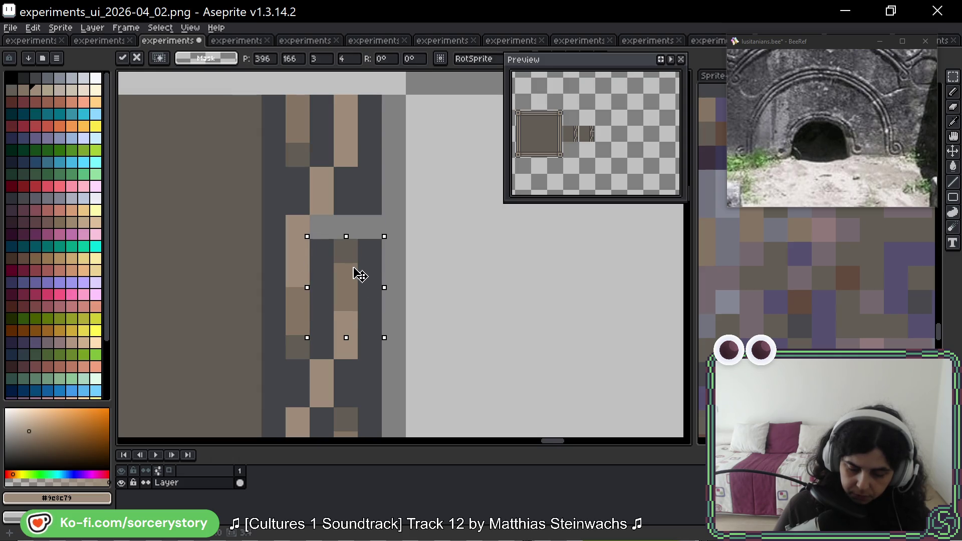
key(Return)
Paint a tan and a dark pixel into the zigzag, then move a tan column up one pixel
key(b)
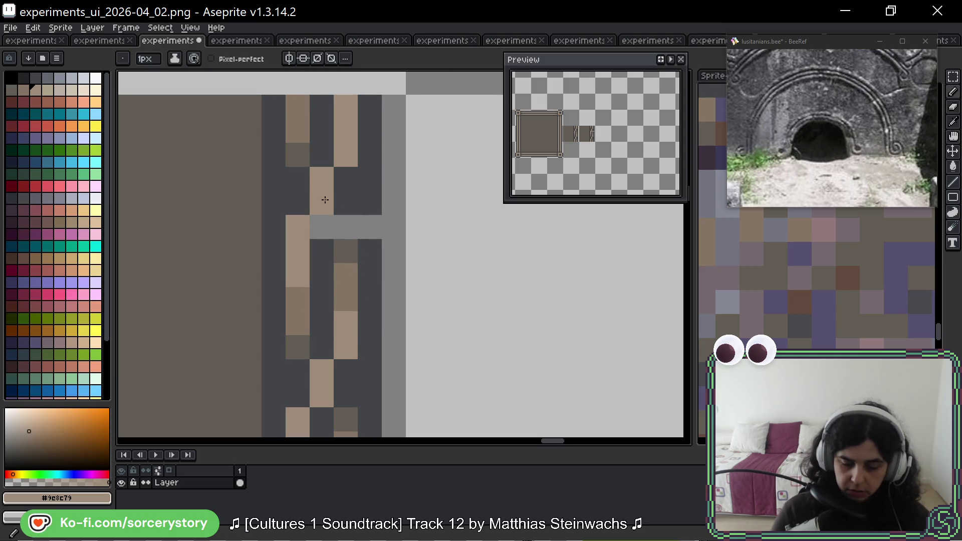
click(323, 216)
click(322, 154)
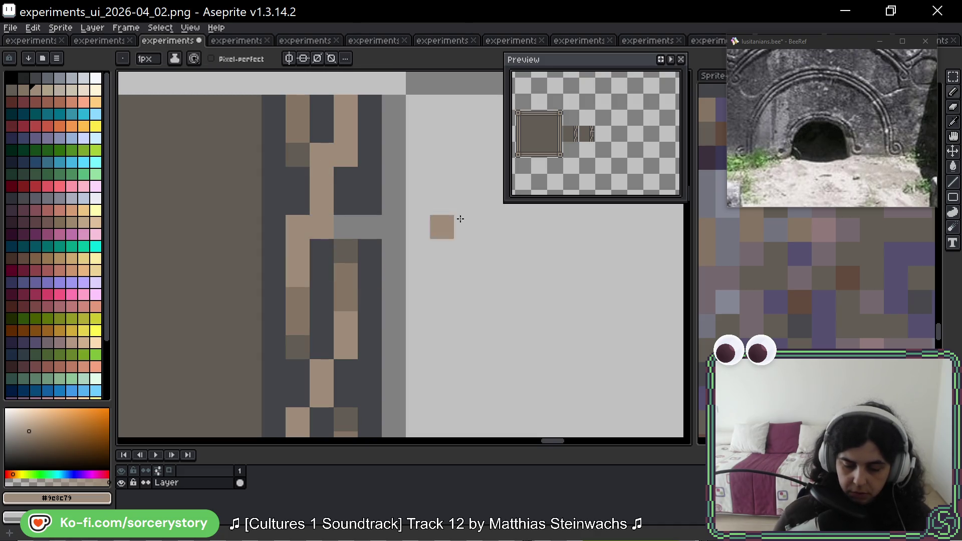
scroll(379, 188, down, 2)
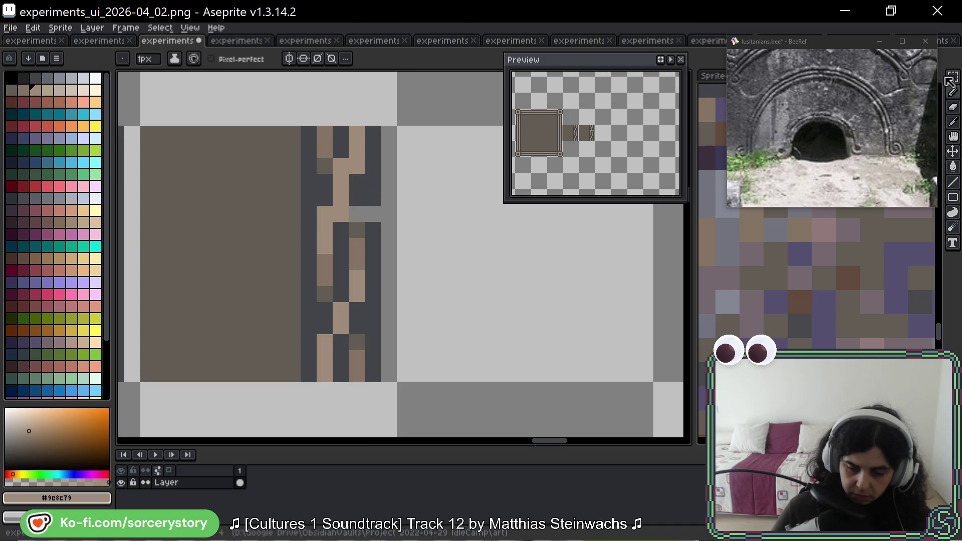
key(m)
mouse_move(318, 128)
mouse_down()
mouse_move(331, 188)
mouse_move(328, 156)
mouse_up()
click(340, 166)
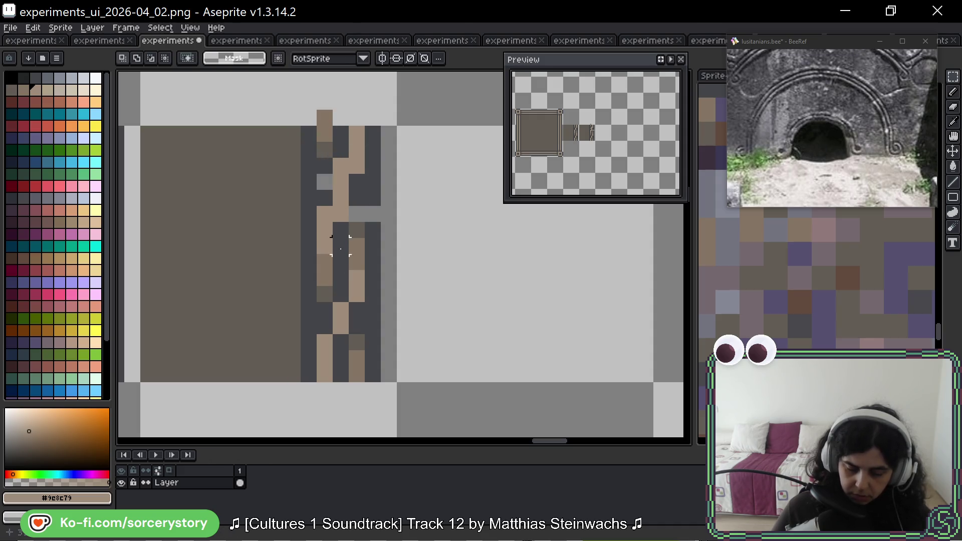
mouse_move(325, 219)
mouse_down()
mouse_move(325, 261)
mouse_move(324, 225)
mouse_move(324, 248)
mouse_up()
click(356, 238)
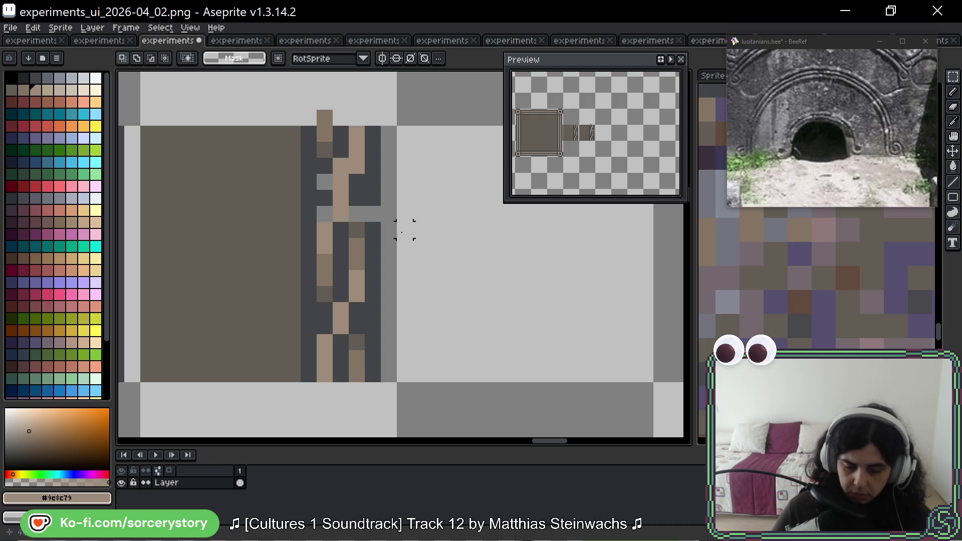
Repaint several zigzag pixels dark grey and clear a stray tan pixel above the strip
key(b)
alt+click(365, 185)
click(357, 169)
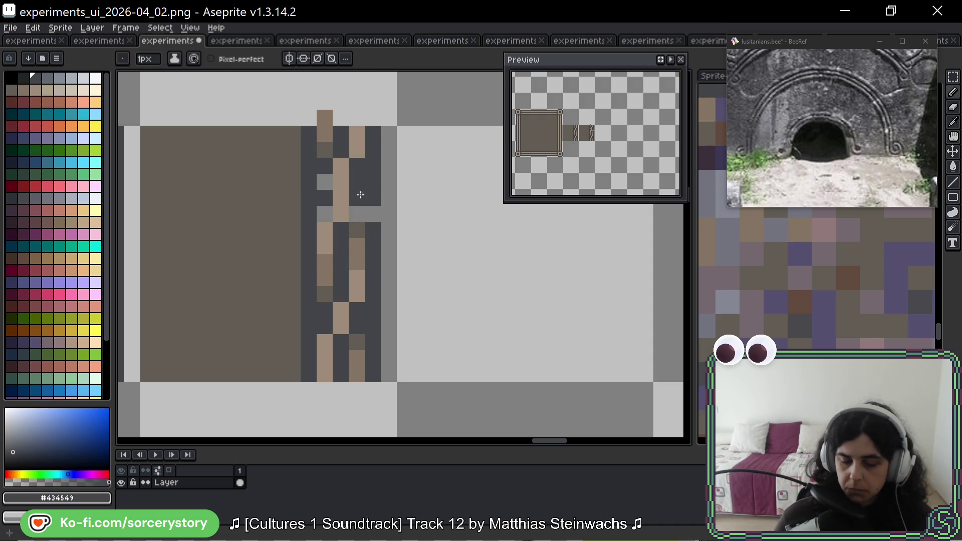
click(357, 214)
click(373, 213)
click(325, 182)
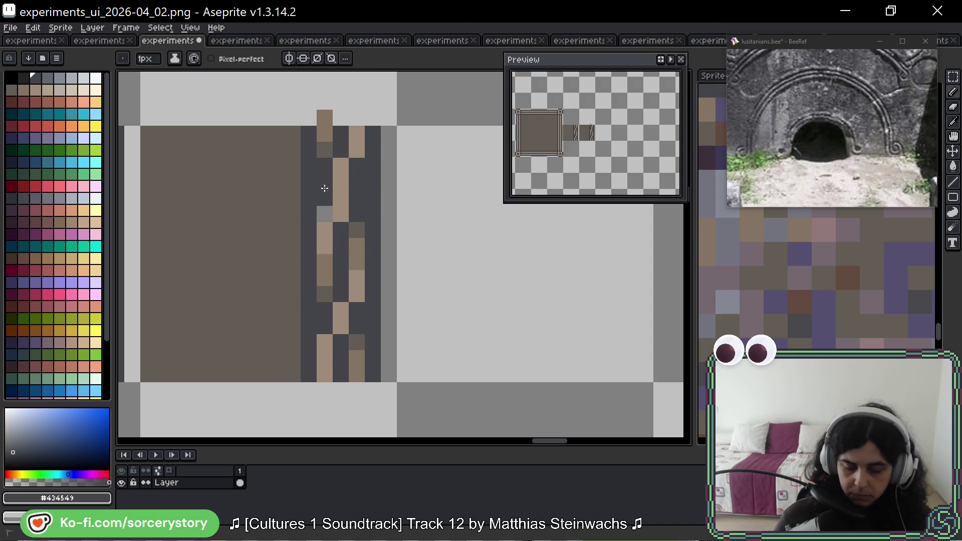
click(325, 214)
click(292, 326)
key(ctrl+z)
right_click(325, 116)
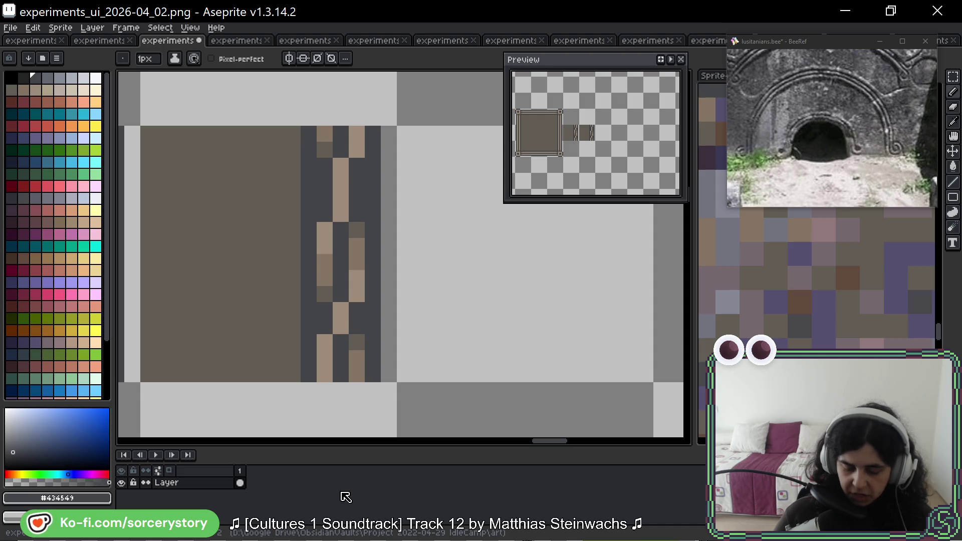
Try a brown column of pixels, undo it, and sample the strip's dark grey and light tan
mouse_move(421, 264)
mouse_down()
mouse_move(423, 236)
mouse_move(413, 229)
mouse_up()
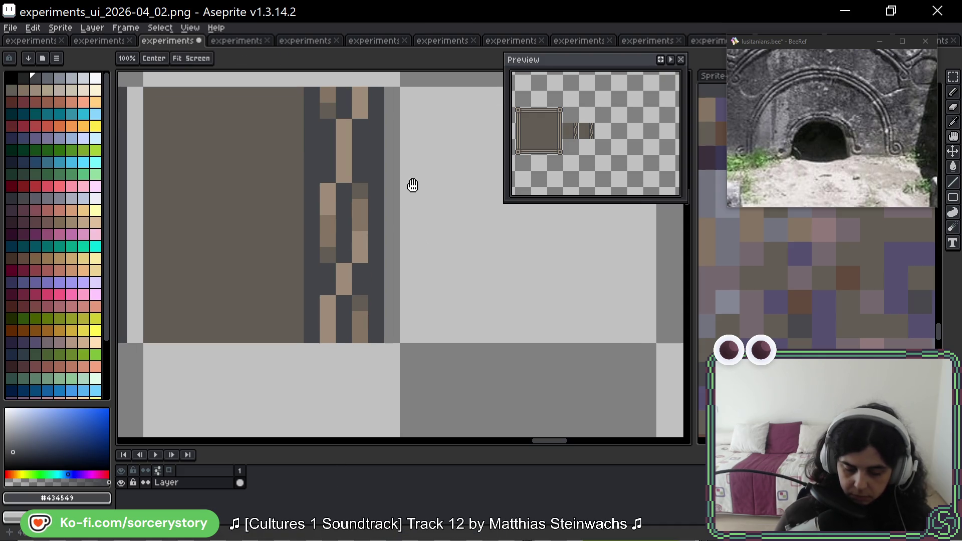
mouse_move(389, 273)
mouse_down()
mouse_move(378, 260)
mouse_move(380, 271)
mouse_up()
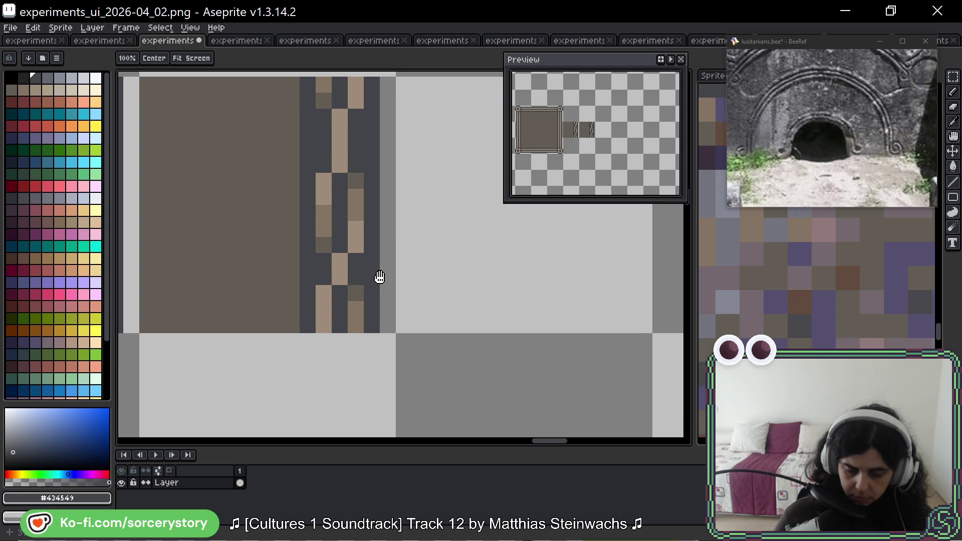
drag(375, 297, 377, 287)
mouse_move(381, 246)
mouse_down()
mouse_move(380, 279)
mouse_move(387, 257)
mouse_move(374, 276)
mouse_up()
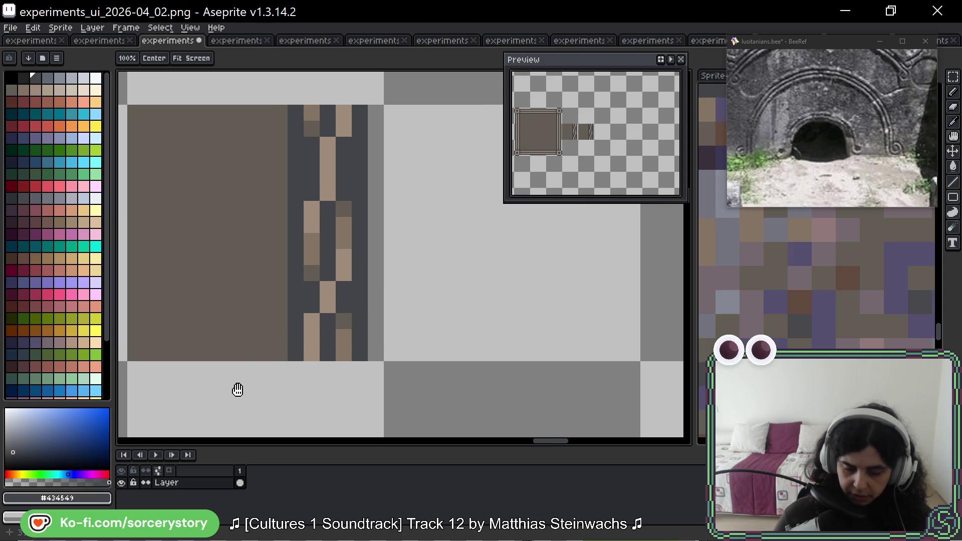
alt+click(279, 161)
mouse_move(296, 160)
mouse_down()
mouse_move(295, 145)
mouse_move(295, 186)
mouse_up()
key(ctrl+z)
mouse_move(325, 269)
mouse_down()
mouse_move(325, 317)
mouse_move(309, 317)
mouse_up()
alt+click(337, 300)
alt+click(307, 271)
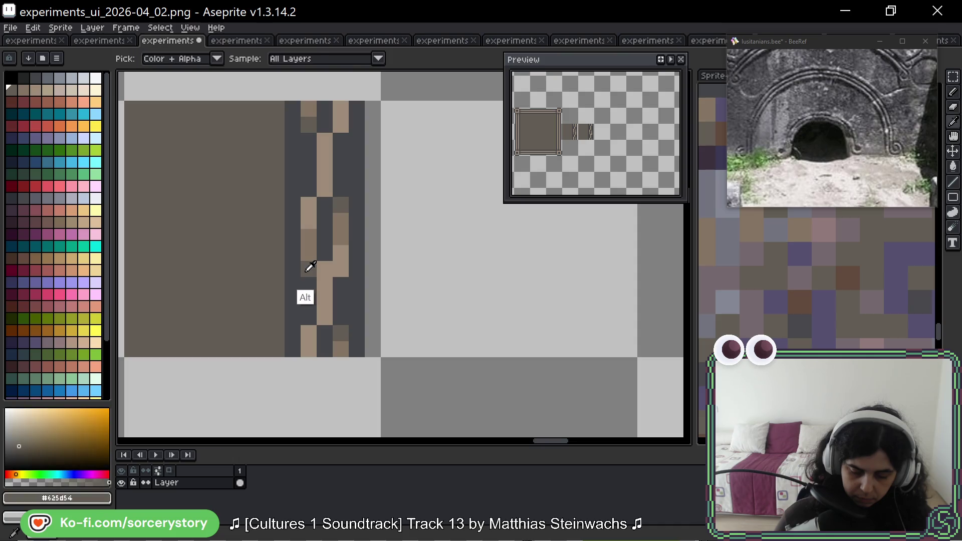
alt+click(314, 227)
alt+click(315, 280)
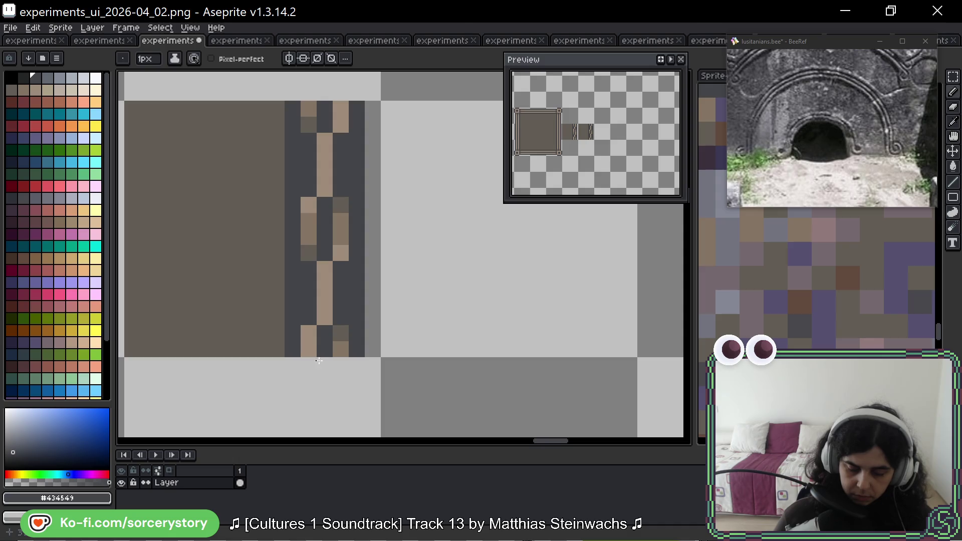
Darken a light pixel, add tan pixels to the zigzag, and select the strip's top block
drag(409, 221, 401, 249)
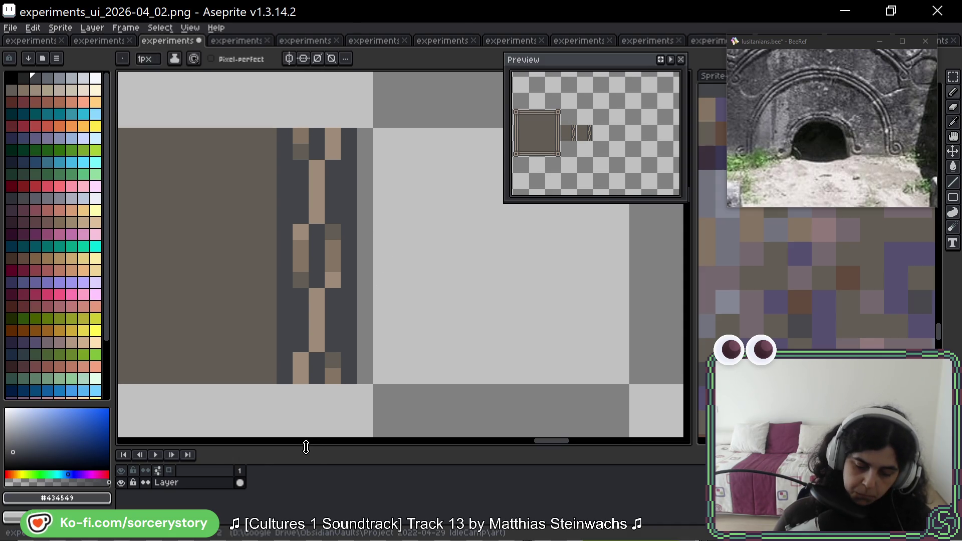
click(317, 328)
alt+click(333, 280)
click(332, 264)
click(317, 328)
click(284, 376)
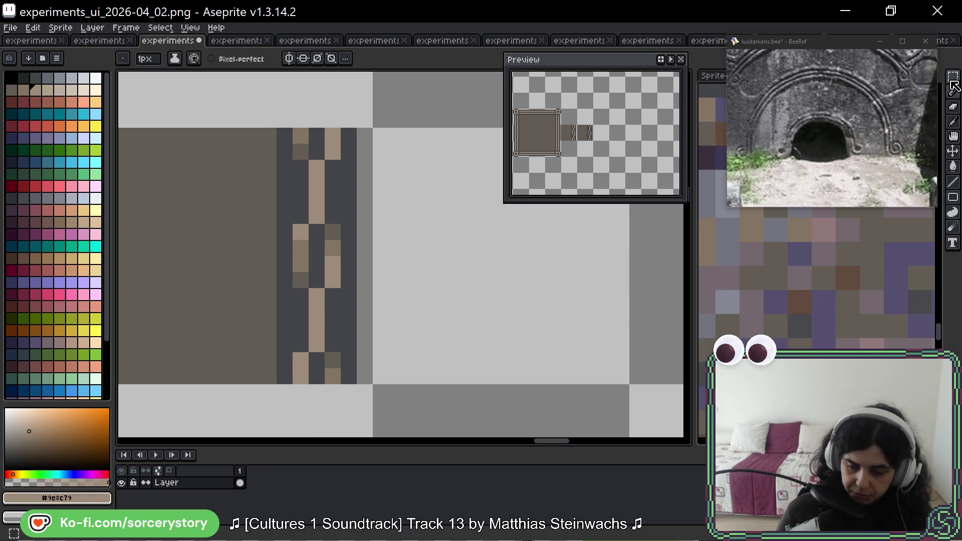
key(m)
mouse_move(362, 143)
mouse_down()
mouse_move(236, 248)
mouse_move(269, 215)
mouse_up()
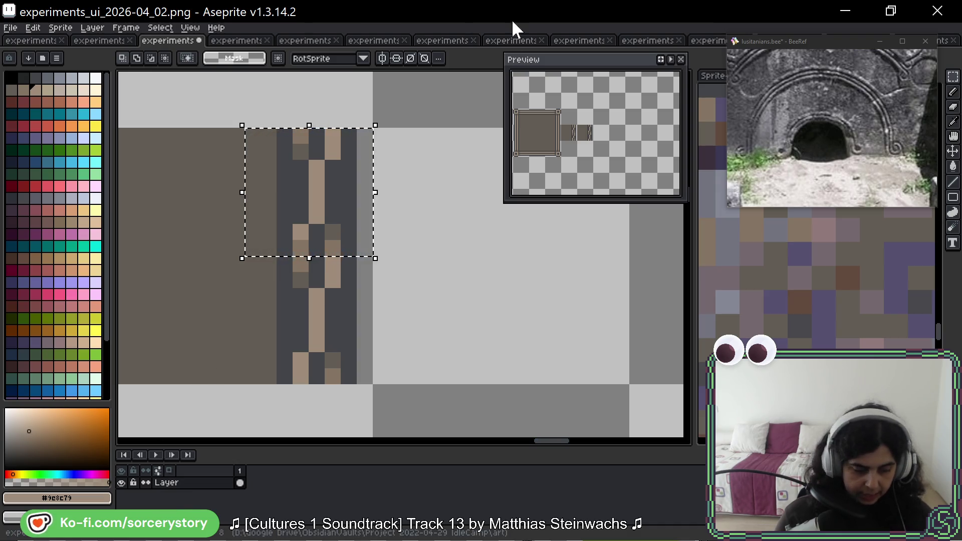
key(b)
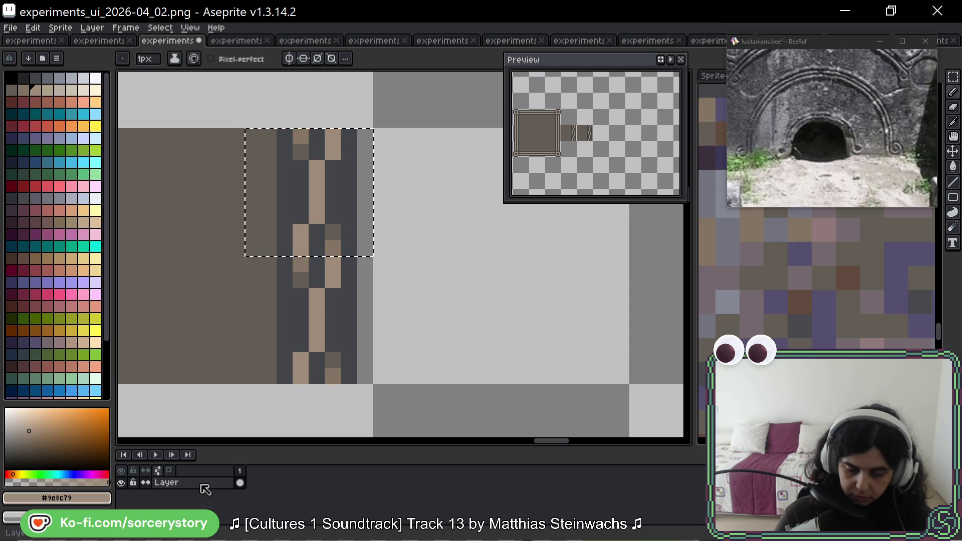
key(space)
mouse_move(382, 328)
mouse_down()
mouse_move(639, 294)
mouse_move(630, 309)
mouse_up()
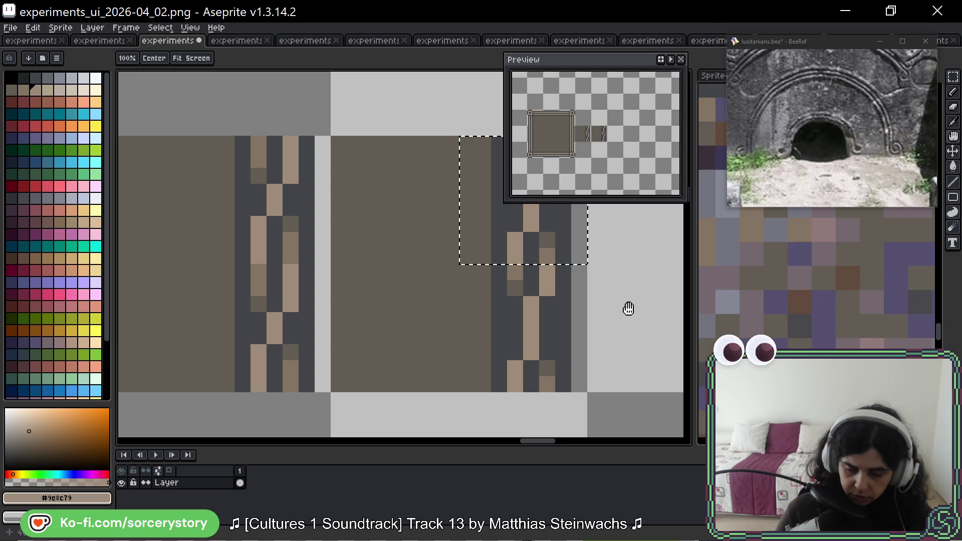
drag(625, 303, 534, 305)
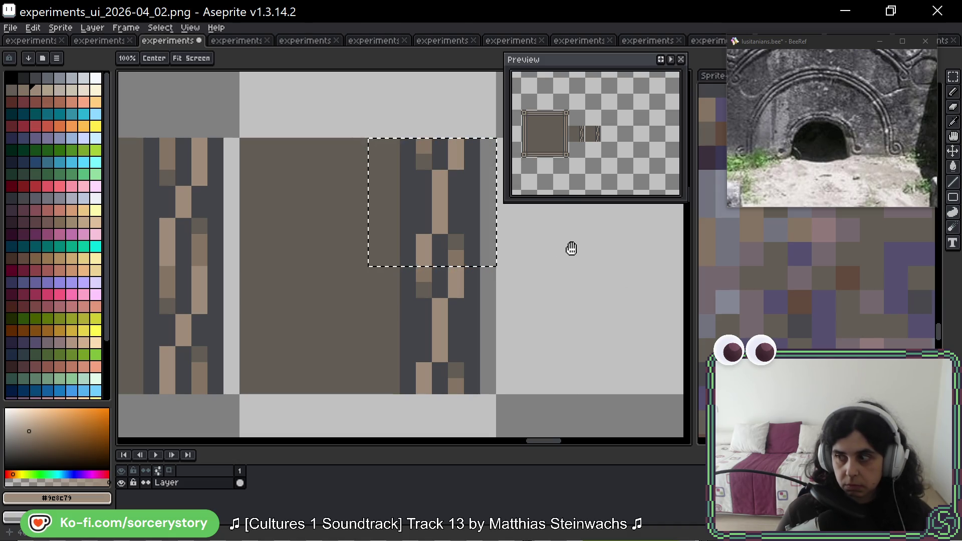
key(b)
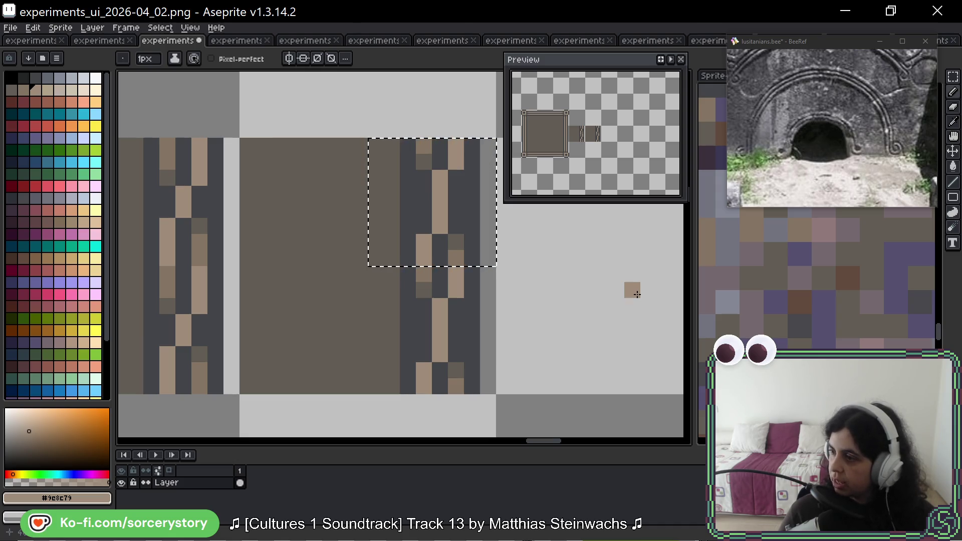
scroll(529, 263, down, 3)
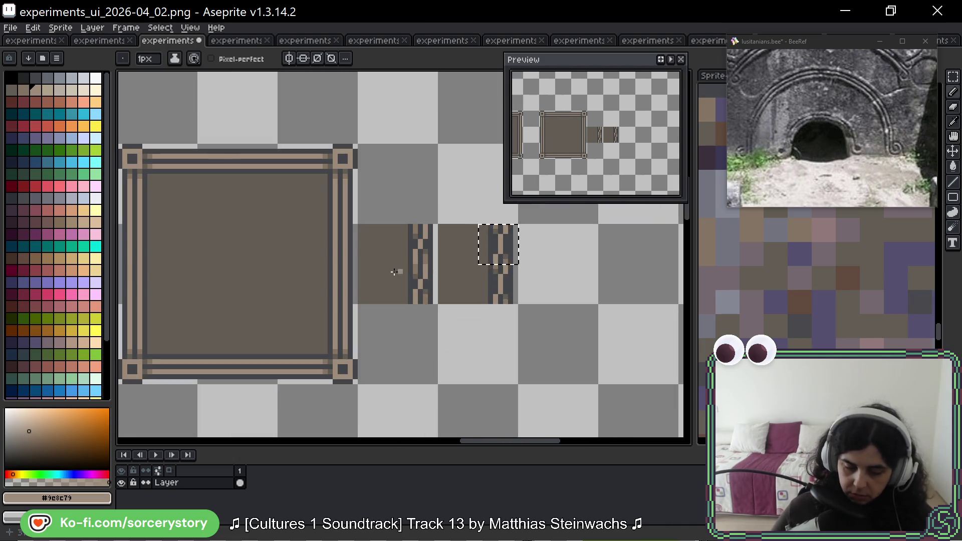
Choose a red swatch, clear the selection, and pencil a red curl into the frame's top-right corner
drag(305, 177, 320, 219)
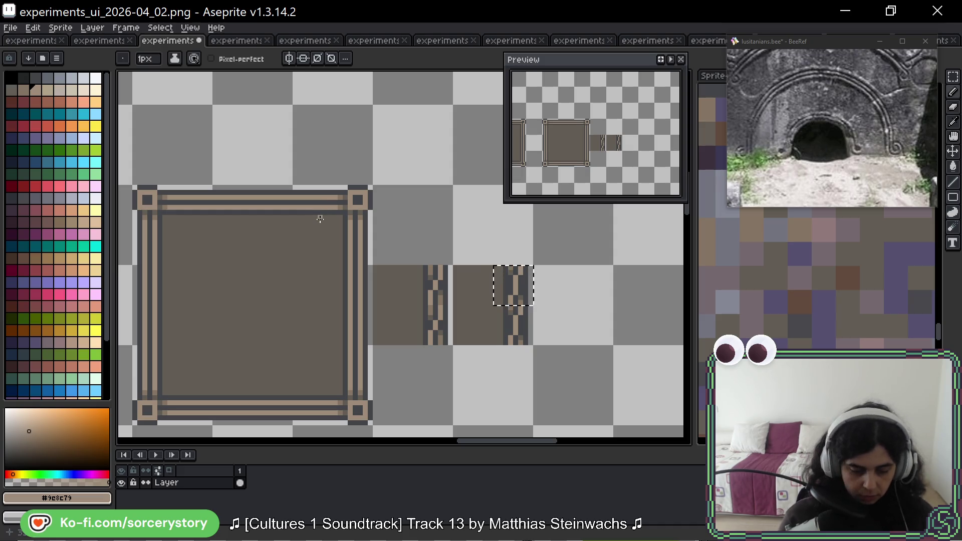
click(48, 187)
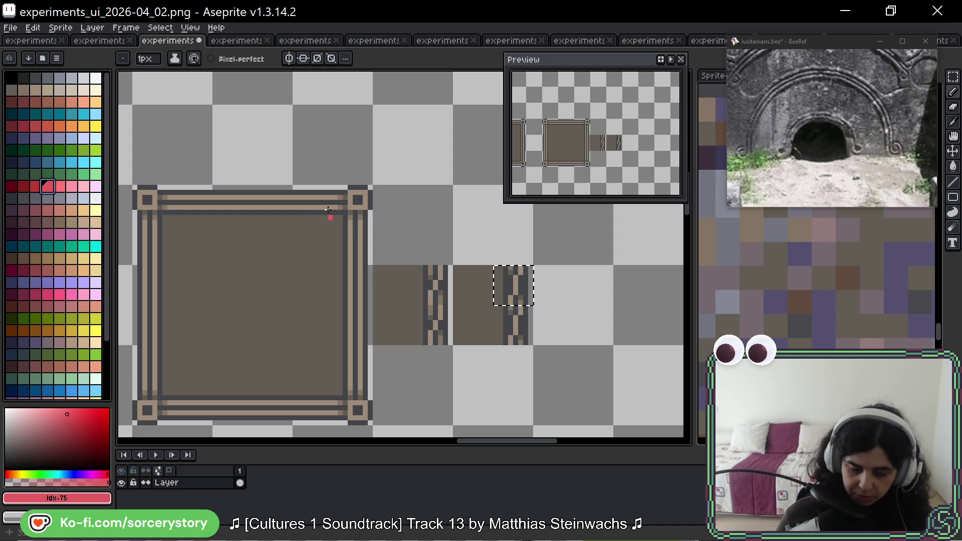
key(v)
key(ctrl+d)
key(b)
drag(309, 202, 339, 217)
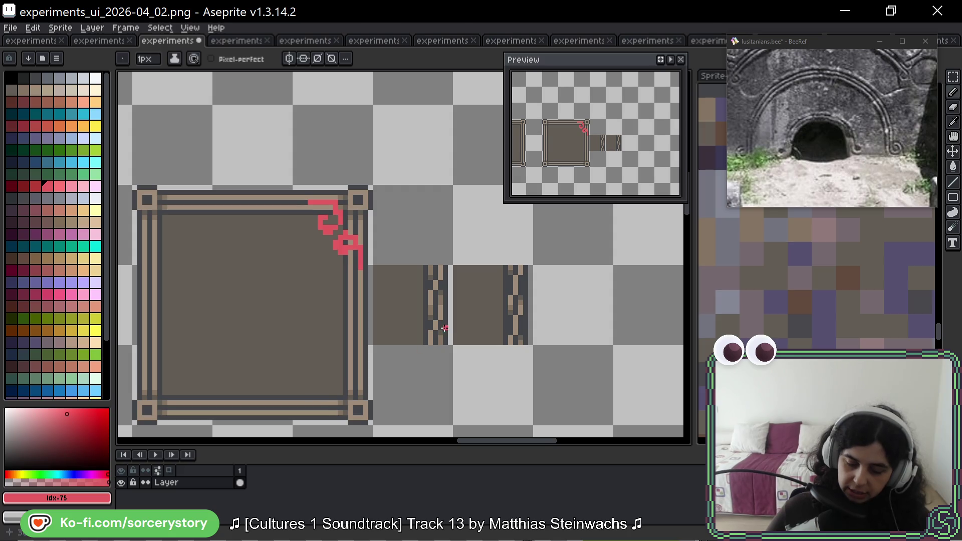
scroll(445, 328, up, 5)
Darken a few zigzag pixels with sampled dark grey, undoing the last one
drag(449, 281, 416, 180)
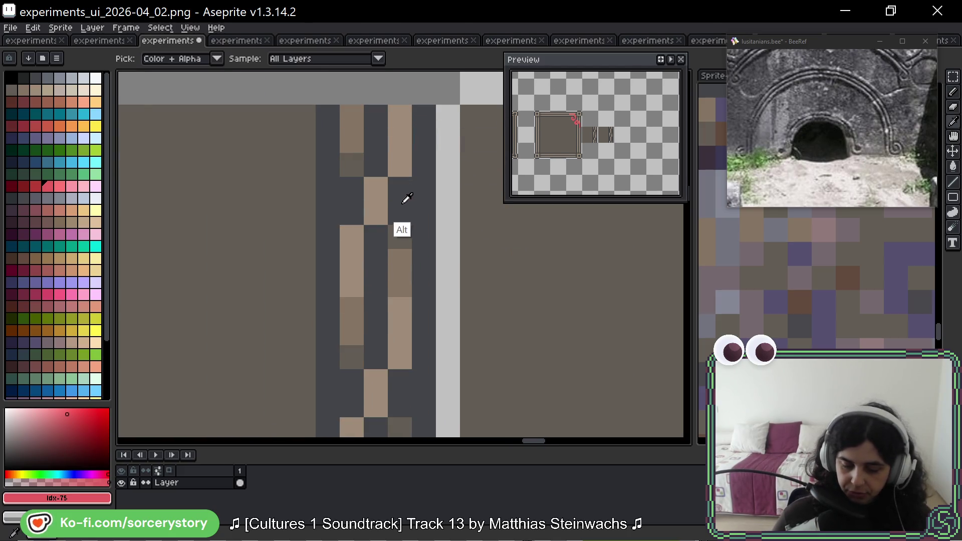
alt+click(407, 199)
click(399, 236)
click(354, 165)
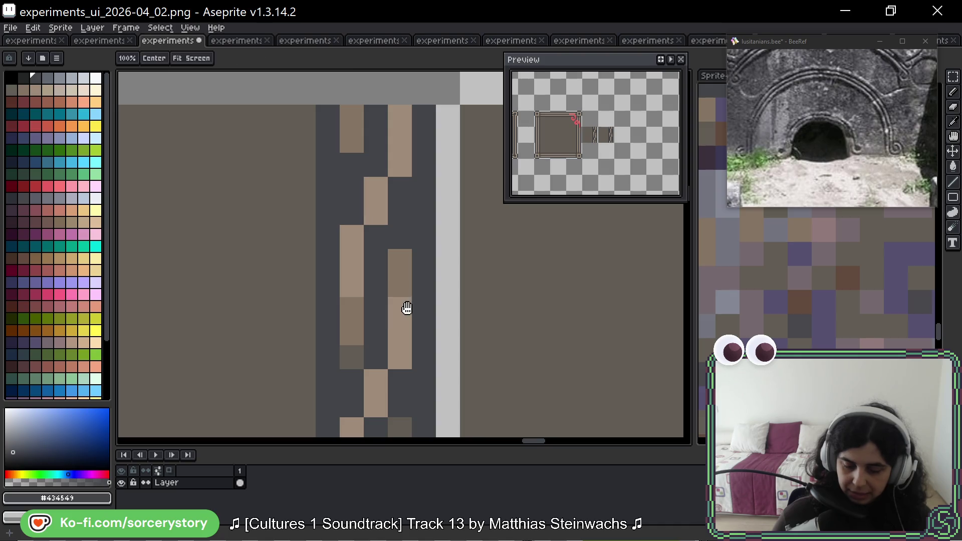
drag(404, 301, 422, 167)
click(420, 298)
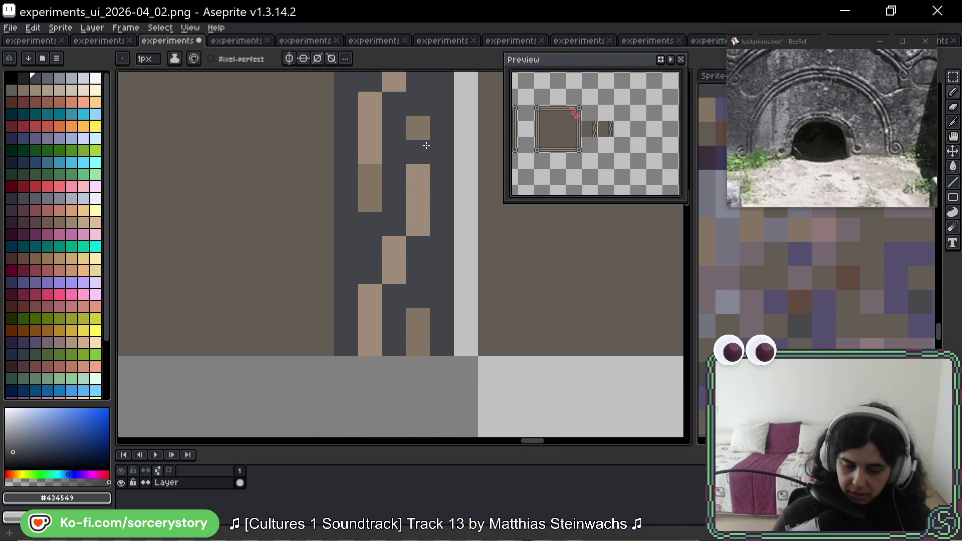
key(ctrl+z)
Select a 16x16 strip tile, then copy and move the strip tiles into new cells
scroll(429, 151, down, 2)
scroll(429, 165, down, 1)
scroll(473, 224, right, 3)
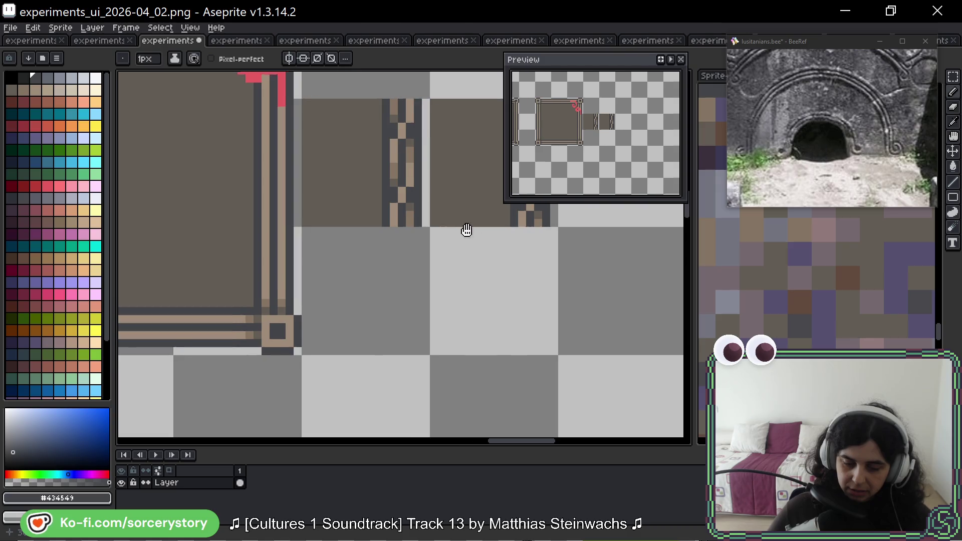
click(952, 79)
drag(202, 129, 331, 257)
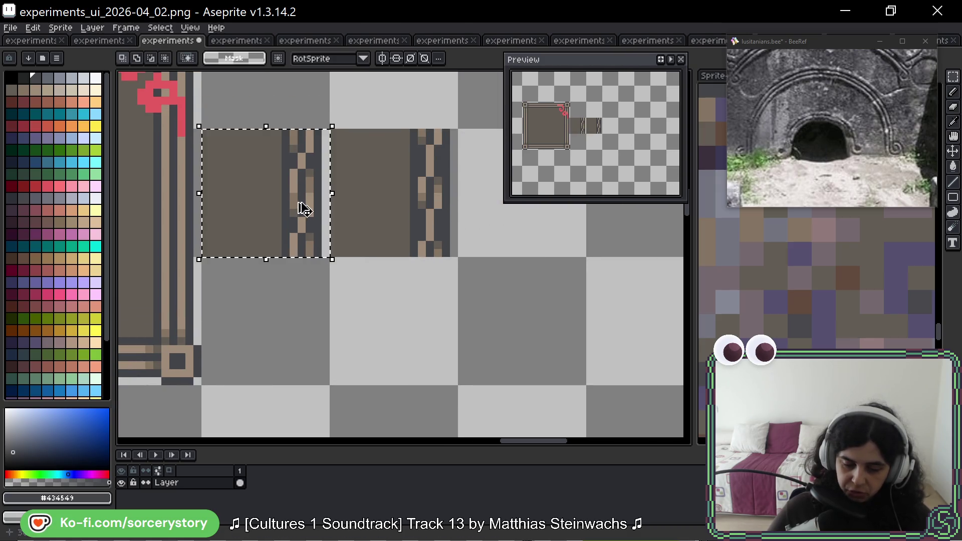
mouse_move(297, 181)
mouse_down()
mouse_move(299, 317)
mouse_move(354, 365)
mouse_up()
key(ctrl+z)
mouse_move(365, 187)
mouse_down()
mouse_move(486, 207)
mouse_move(419, 204)
mouse_move(455, 210)
mouse_up()
key(ctrl+z)
click(279, 290)
mouse_move(279, 289)
mouse_down()
mouse_move(383, 247)
mouse_move(407, 198)
mouse_up()
Repaint four strip pixels, including tan and brownish ones, in dark grey
scroll(457, 113, up, 3)
drag(457, 112, 356, 165)
key(b)
click(333, 210)
click(279, 137)
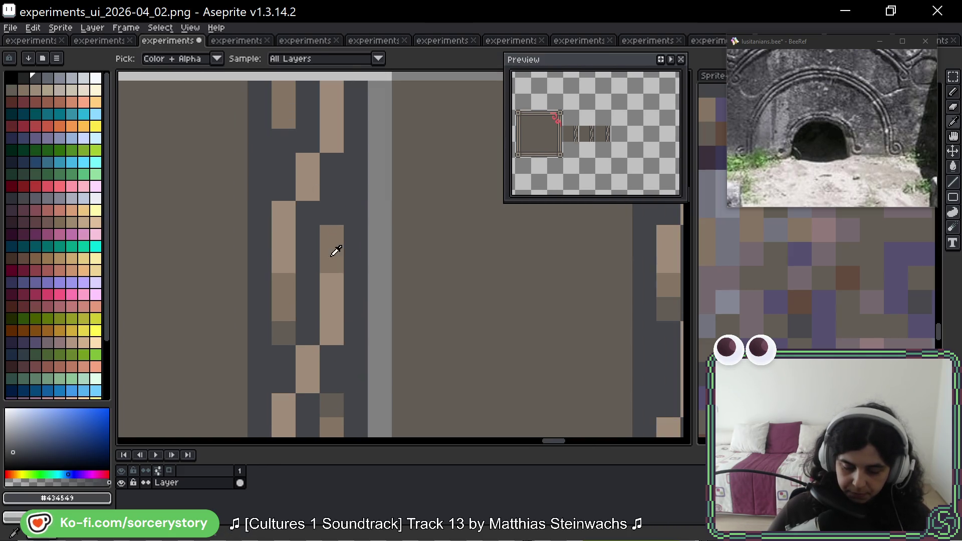
click(285, 331)
click(336, 400)
Paint two strip pixels brown and one left-column pixel dark grey
scroll(280, 225, down, 3)
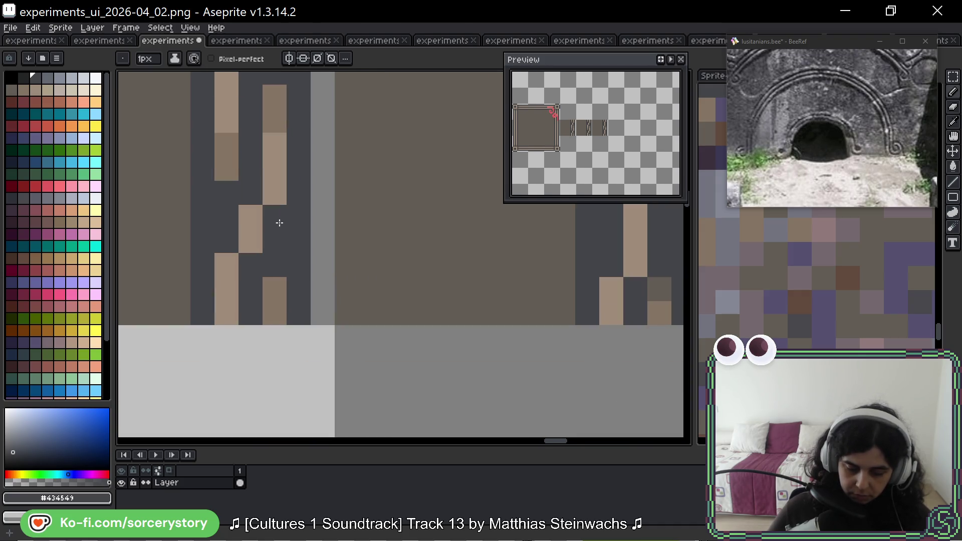
alt+click(426, 175)
click(232, 278)
click(206, 218)
click(231, 181)
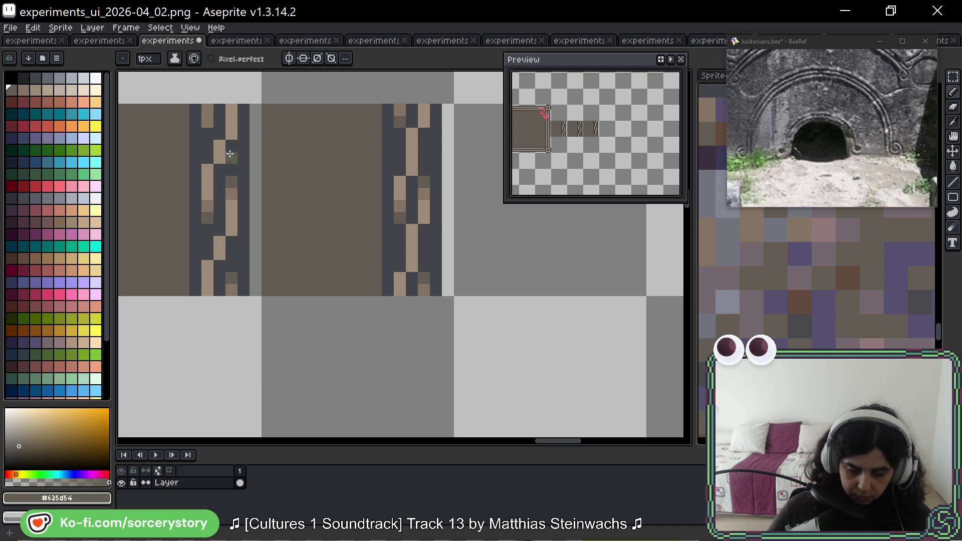
drag(205, 155, 202, 201)
scroll(318, 231, down, 5)
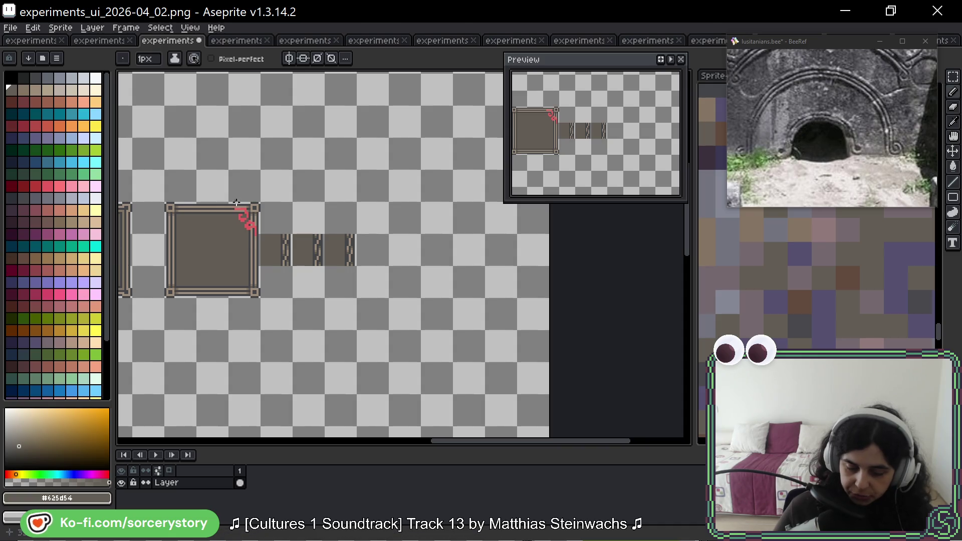
Switch to the experiments_ui_2025-11_04 sheet, zoom onto its grey framed panel, then return to experiments_ui_2026-04_02
scroll(258, 200, up, 5)
drag(257, 200, 279, 209)
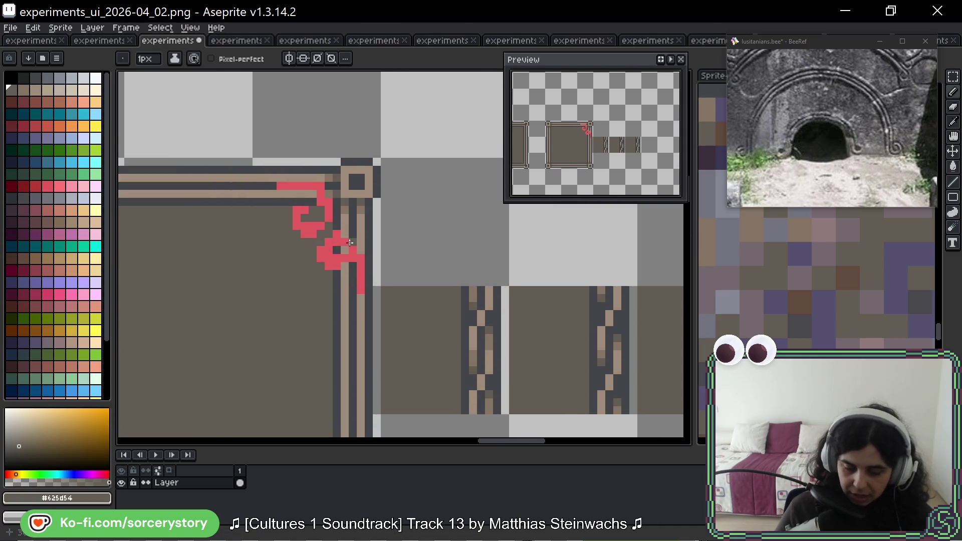
scroll(351, 235, up, 1)
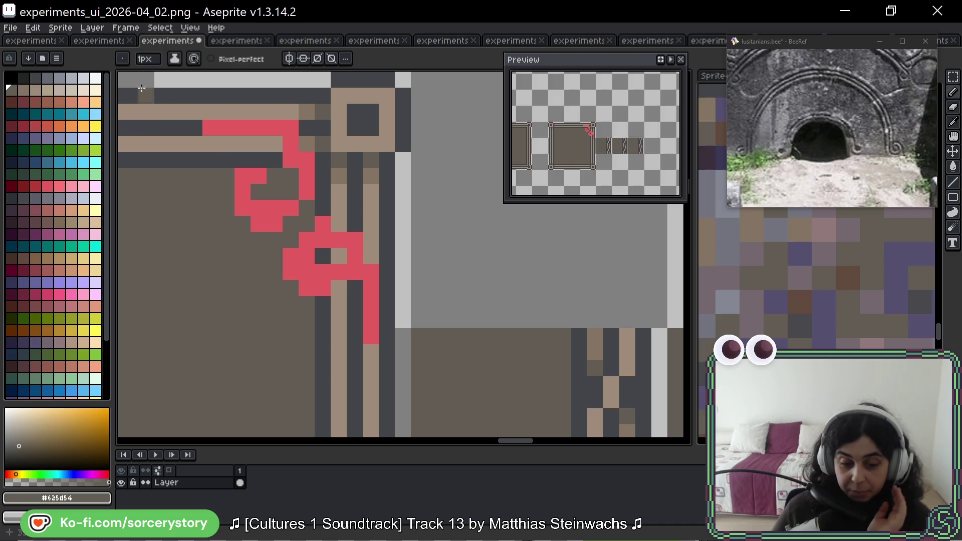
click(99, 40)
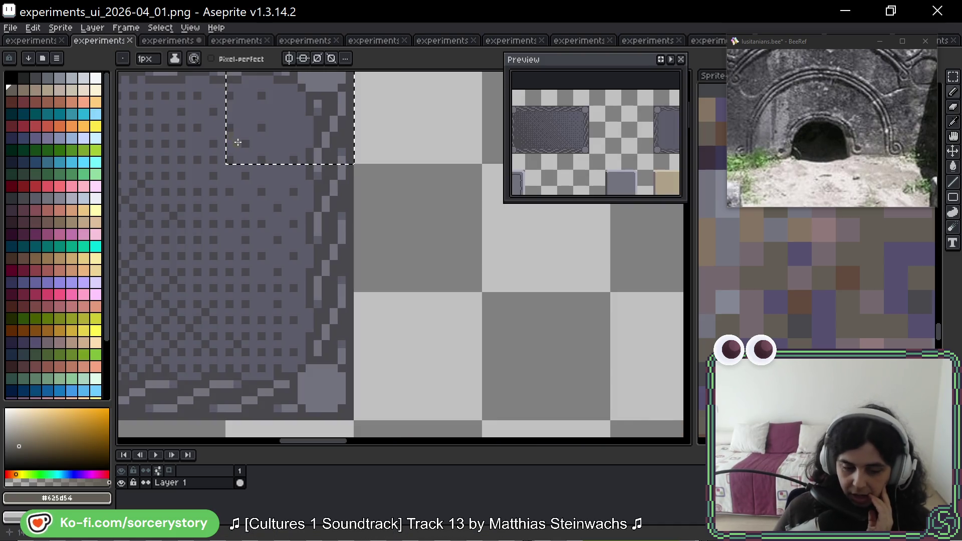
click(435, 42)
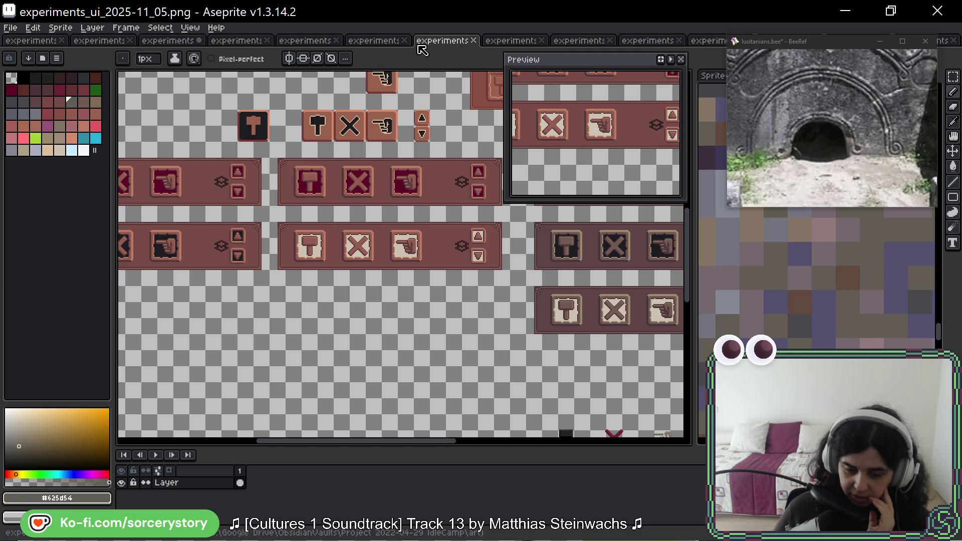
click(377, 43)
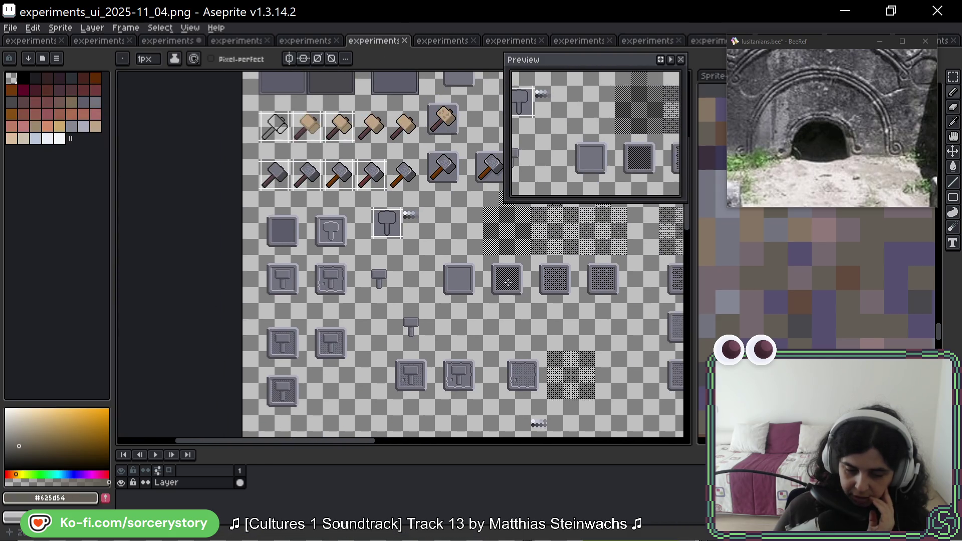
scroll(510, 285, up, 2)
scroll(286, 152, up, 4)
mouse_move(285, 125)
mouse_down()
mouse_move(286, 152)
mouse_move(324, 149)
mouse_up()
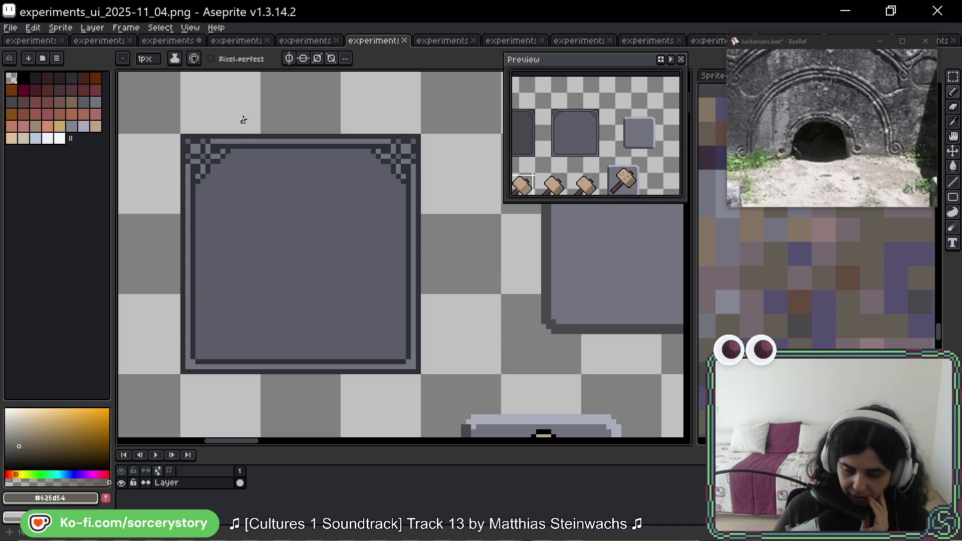
click(171, 40)
Paint over the red curl with sampled tan, dark slate and brown to match the frame
scroll(339, 233, down, 2)
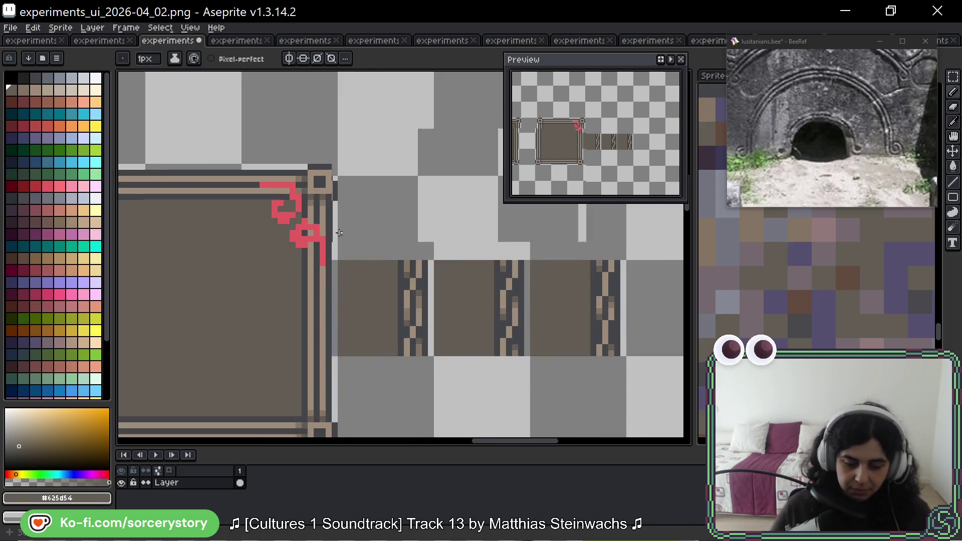
scroll(339, 232, up, 2)
scroll(356, 150, up, 1)
alt+click(364, 154)
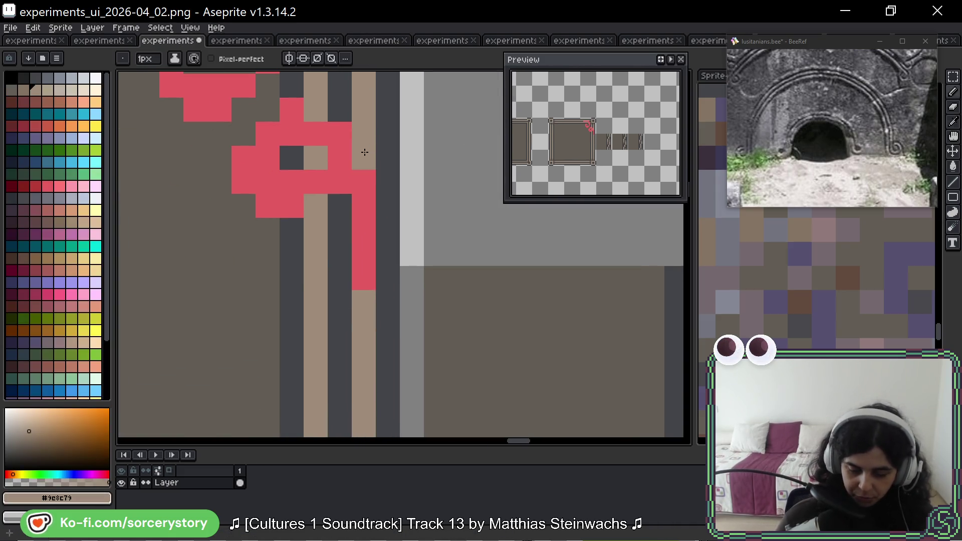
drag(365, 153, 359, 317)
mouse_move(316, 132)
mouse_down()
mouse_move(316, 181)
mouse_move(333, 217)
mouse_up()
alt+click(346, 108)
drag(291, 100, 290, 176)
alt+click(258, 232)
mouse_move(268, 127)
mouse_down()
mouse_move(247, 193)
mouse_move(329, 350)
mouse_up()
mouse_move(311, 240)
mouse_down()
mouse_move(217, 301)
mouse_move(276, 315)
mouse_up()
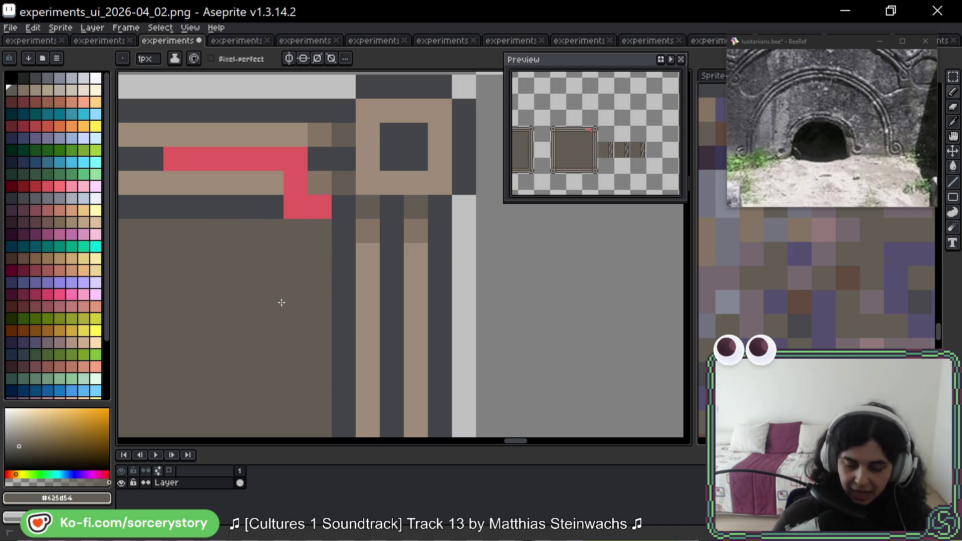
Cover the remaining red cells and bar in dark slate and tan, and repaint leftover corner pixels brown
alt+click(273, 207)
click(295, 207)
click(323, 206)
alt+click(280, 181)
click(298, 183)
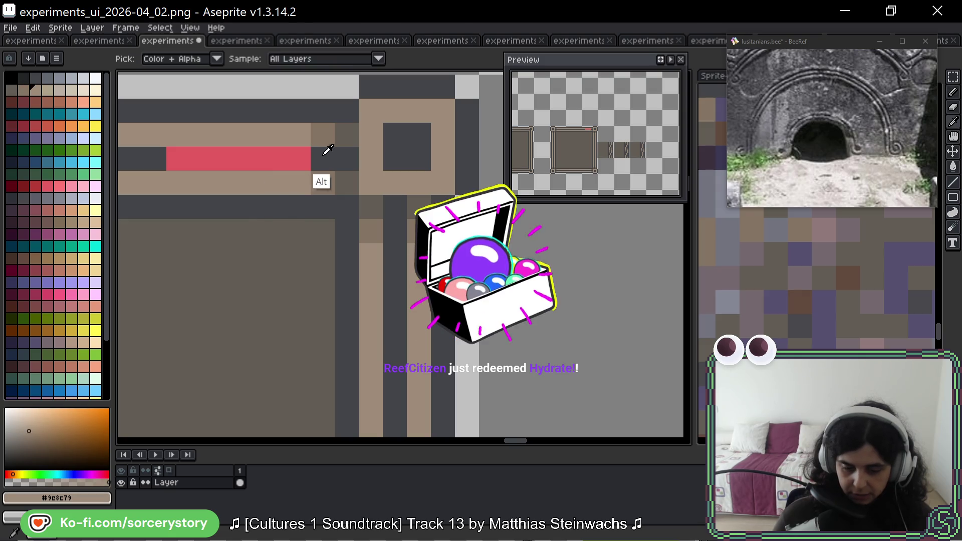
alt+click(323, 150)
drag(301, 156, 150, 159)
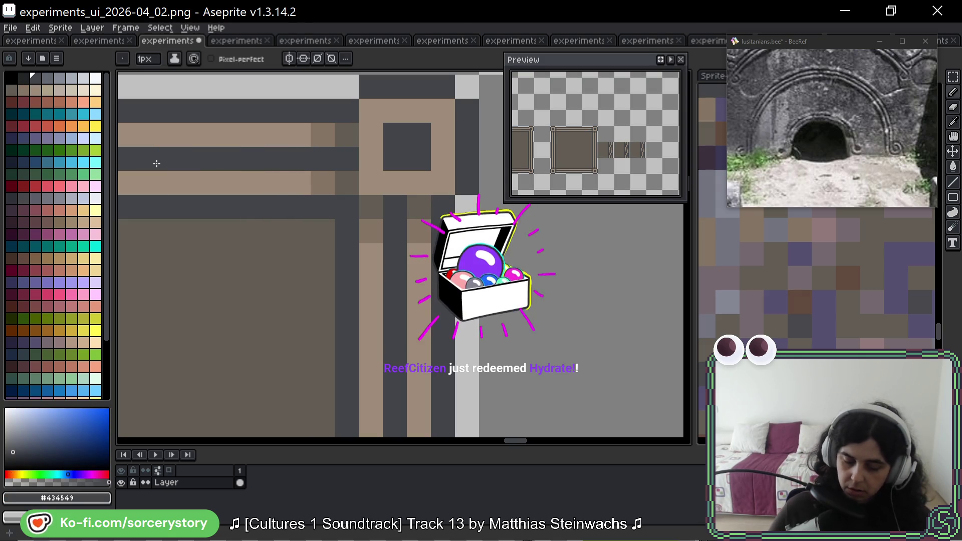
scroll(153, 168, down, 3)
scroll(262, 174, up, 2)
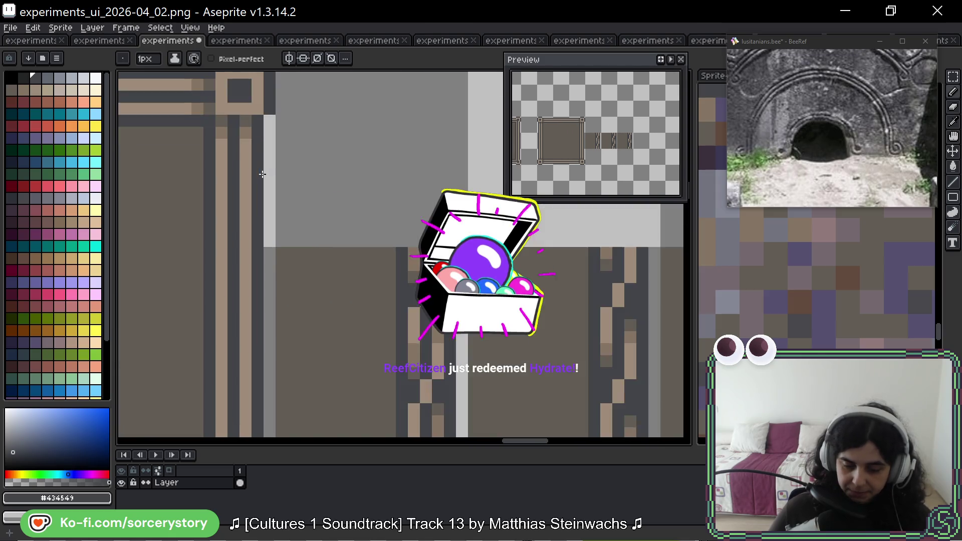
click(246, 133)
alt+click(234, 120)
mouse_move(234, 145)
mouse_down()
mouse_move(233, 134)
mouse_move(233, 265)
mouse_up()
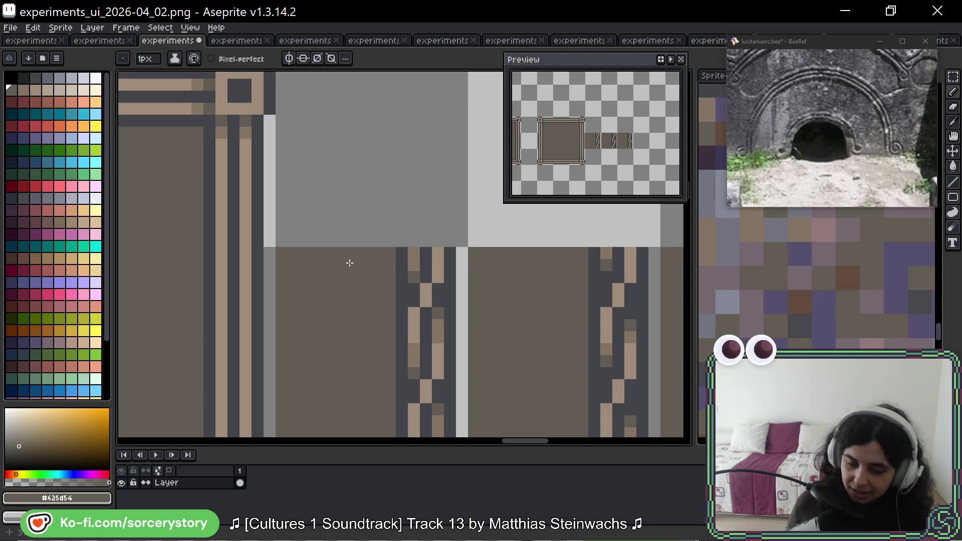
drag(347, 303, 241, 271)
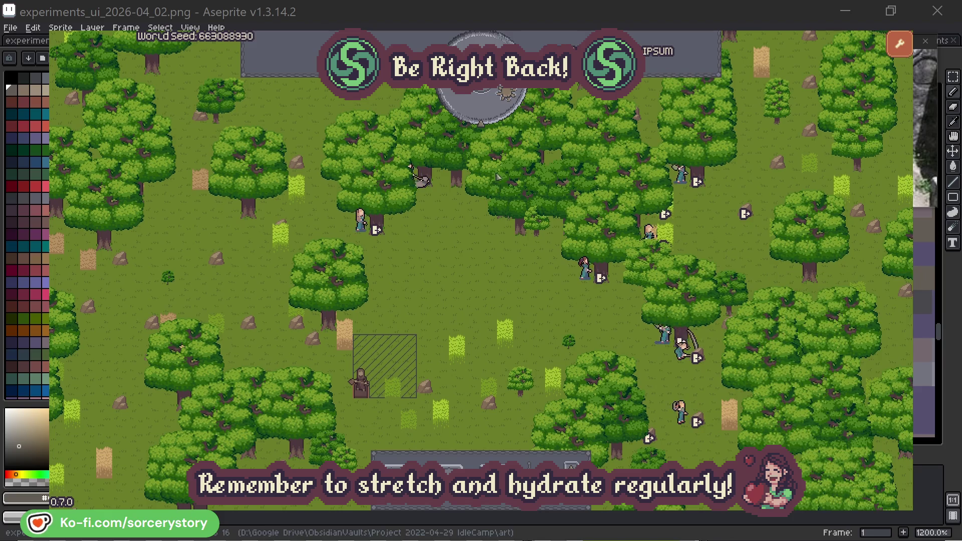
Inspect the wood pile, a villager, and the Herb pile, centring the camera on the Herb pile
click(487, 111)
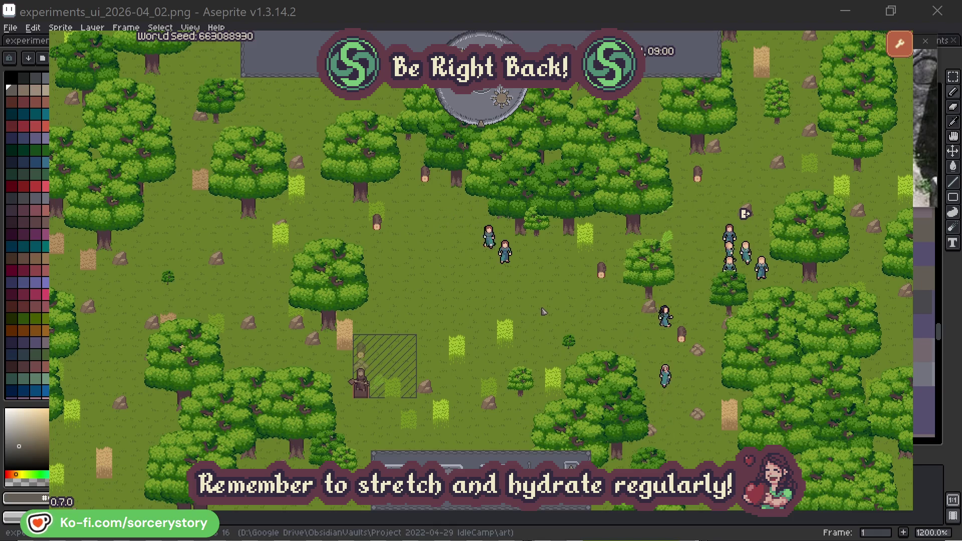
click(366, 352)
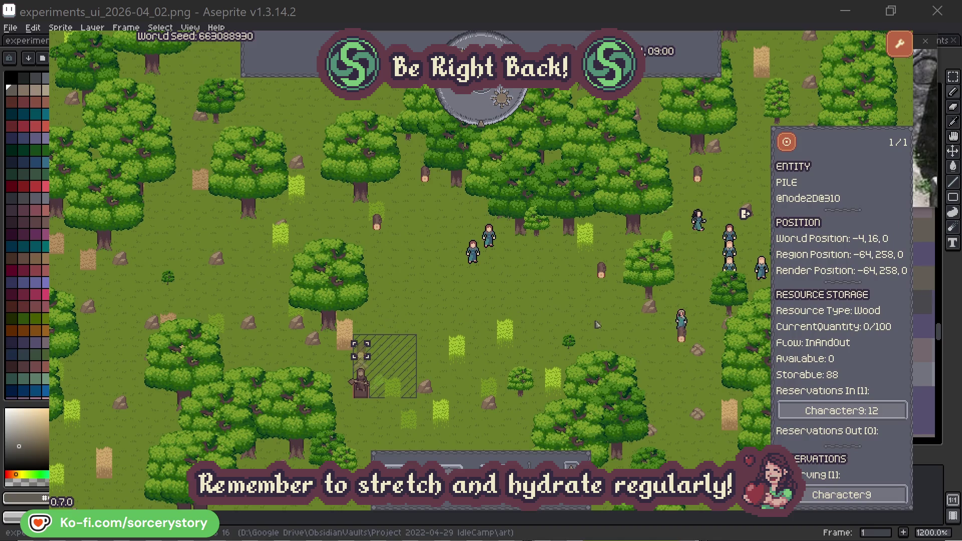
click(886, 414)
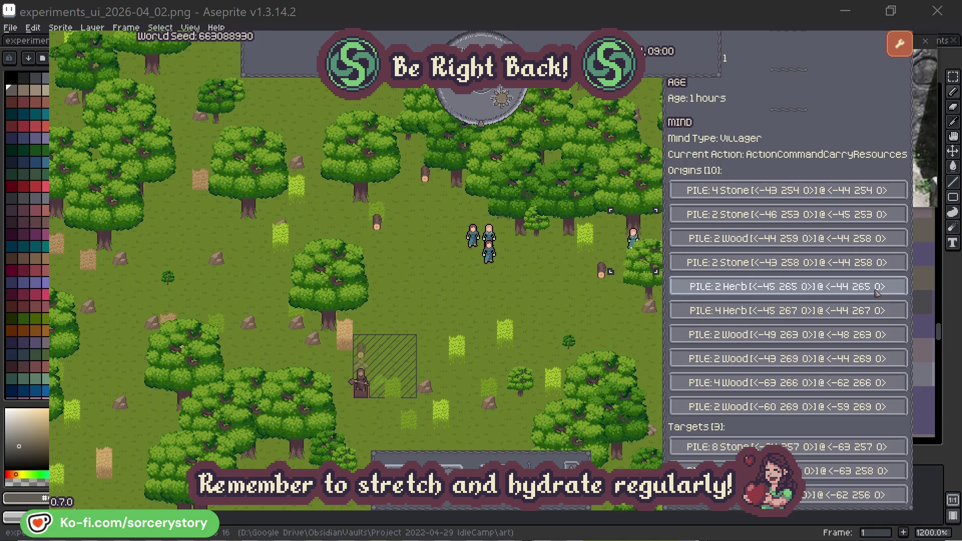
click(876, 290)
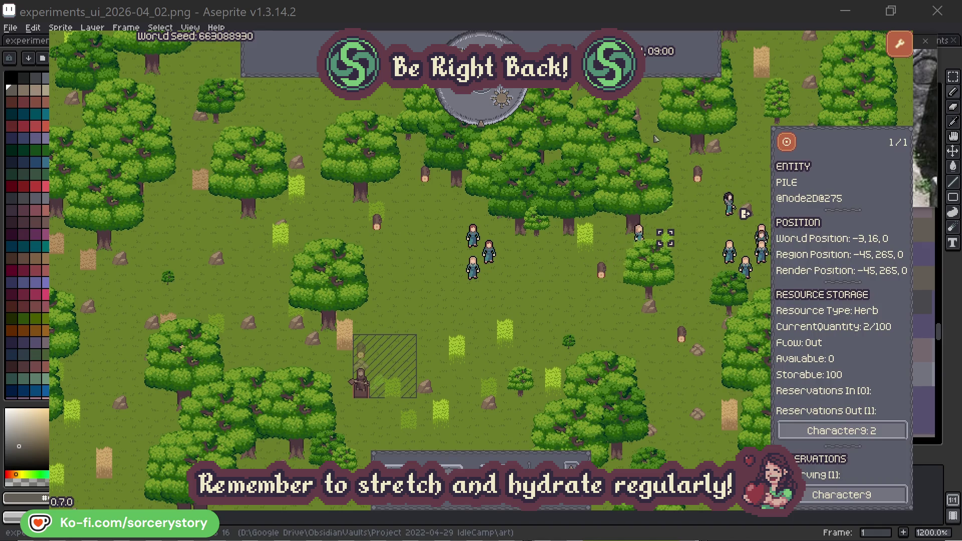
click(787, 142)
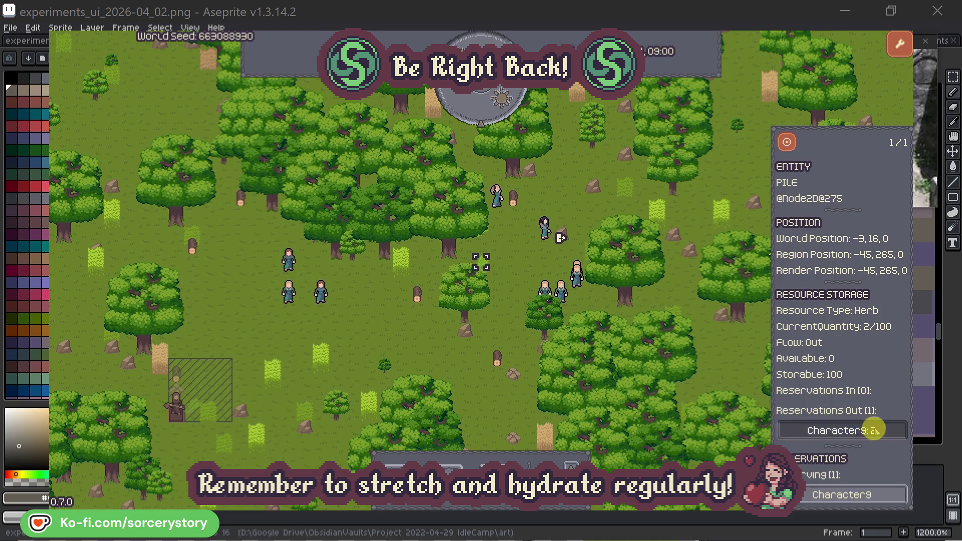
Follow Character9 to its targeted Wood pile, then inspect another villager and deselect it
click(868, 426)
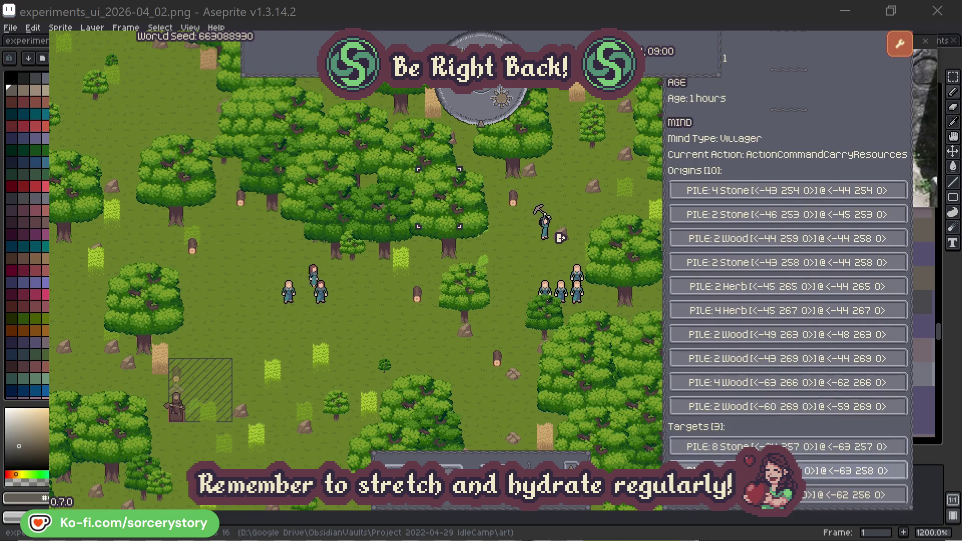
click(822, 471)
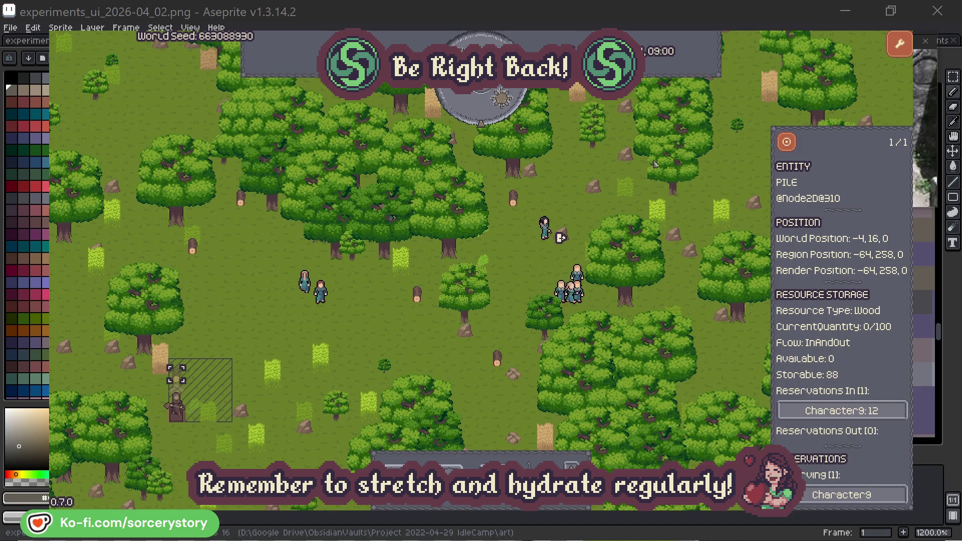
click(786, 144)
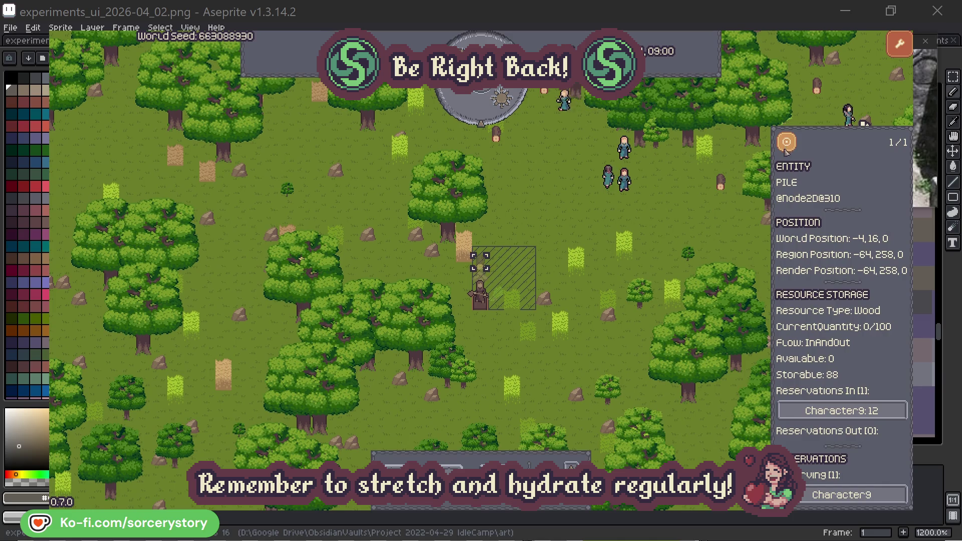
click(708, 221)
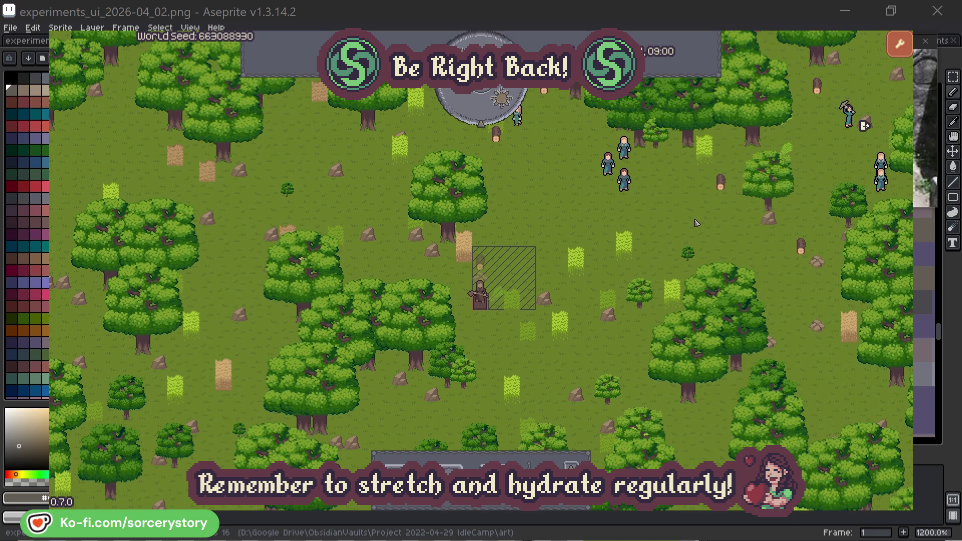
click(623, 180)
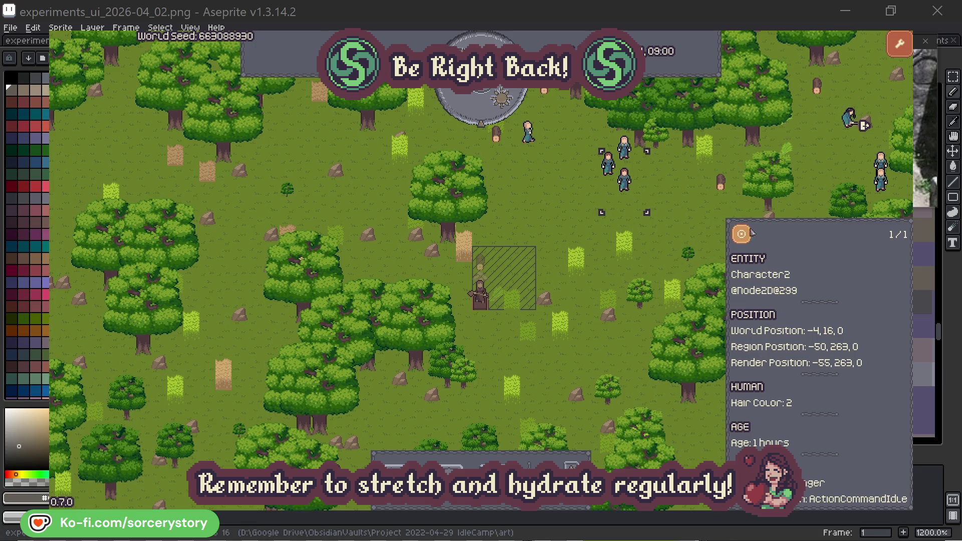
click(751, 233)
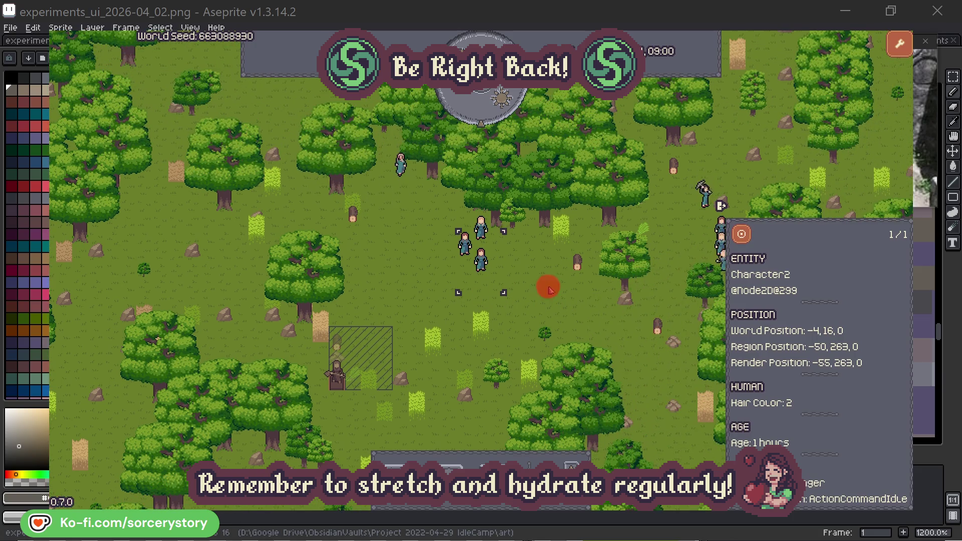
click(549, 290)
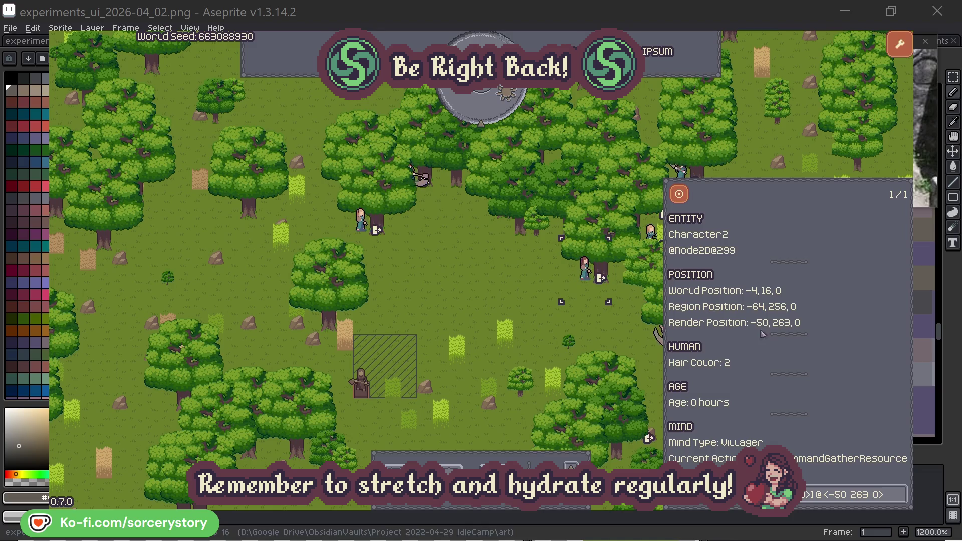
Check the oak trees Character2 and Character0 target, then pass one hour of game time
click(900, 502)
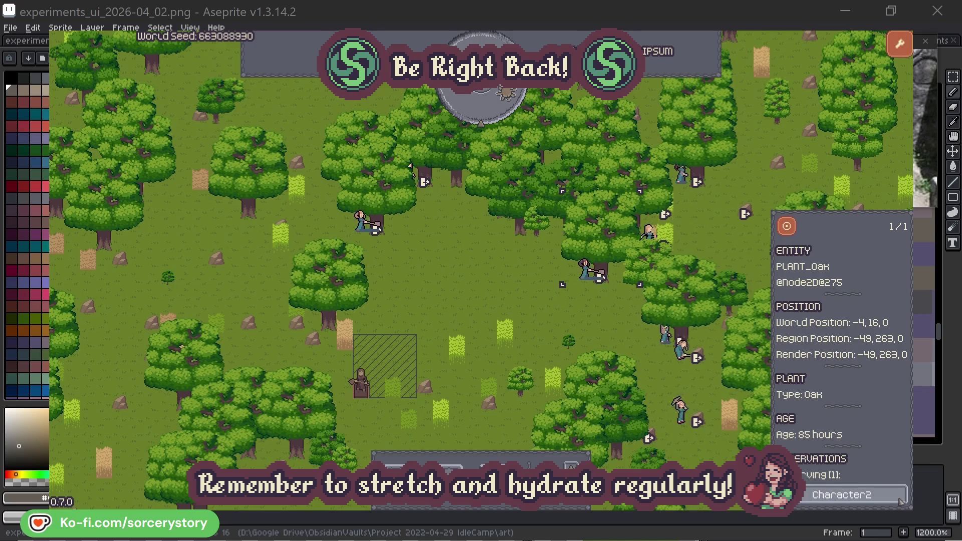
click(902, 502)
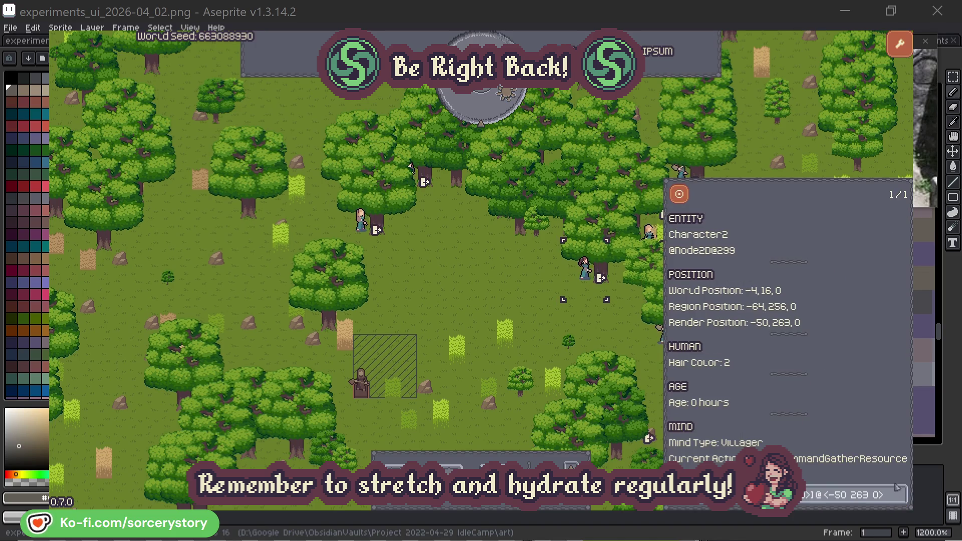
click(601, 332)
click(359, 221)
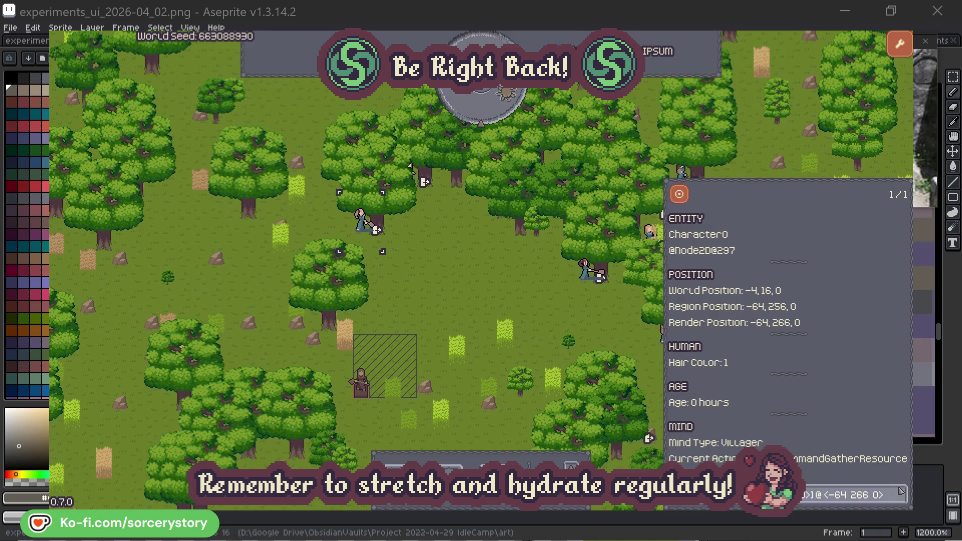
click(900, 495)
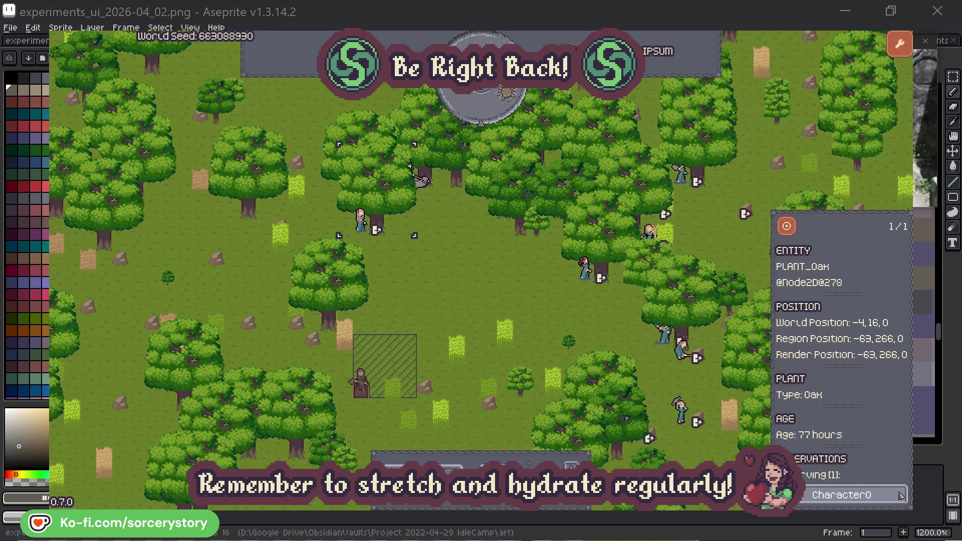
click(901, 495)
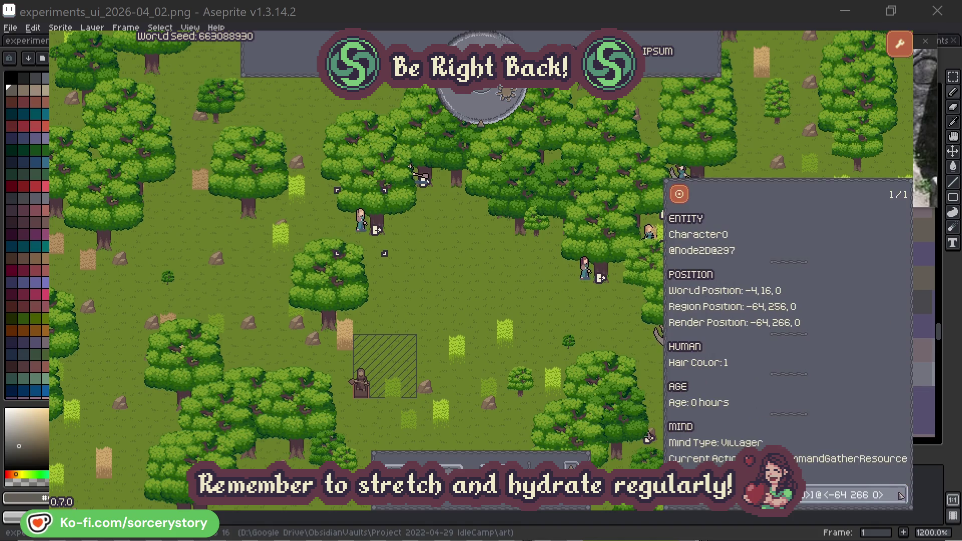
click(503, 302)
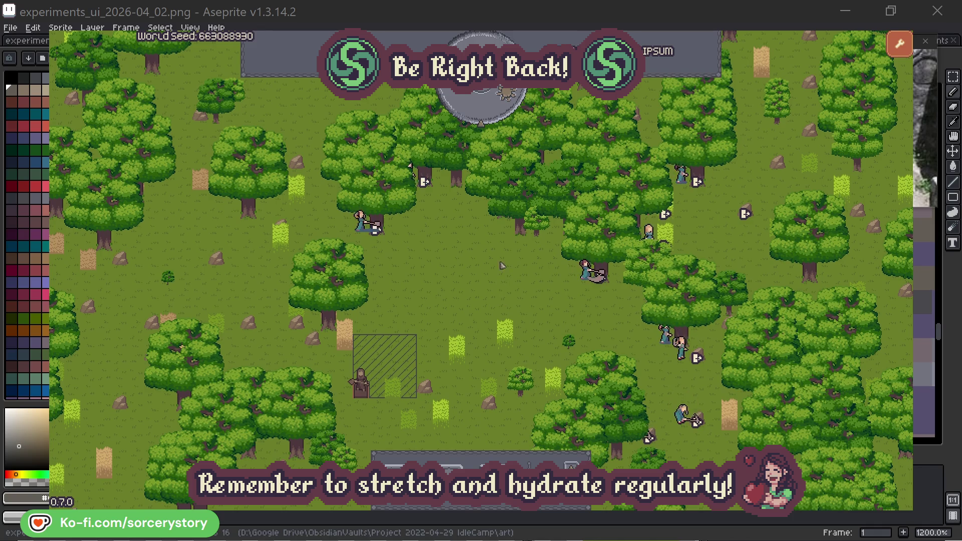
click(489, 114)
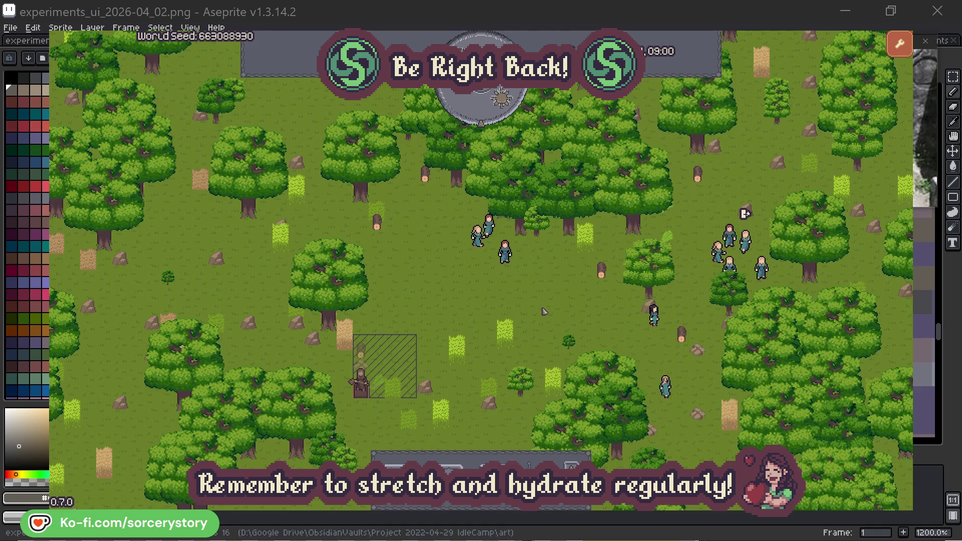
From the wood pile, follow Character9 to its 2 Herb origin and back, centring on the wood pile
click(361, 351)
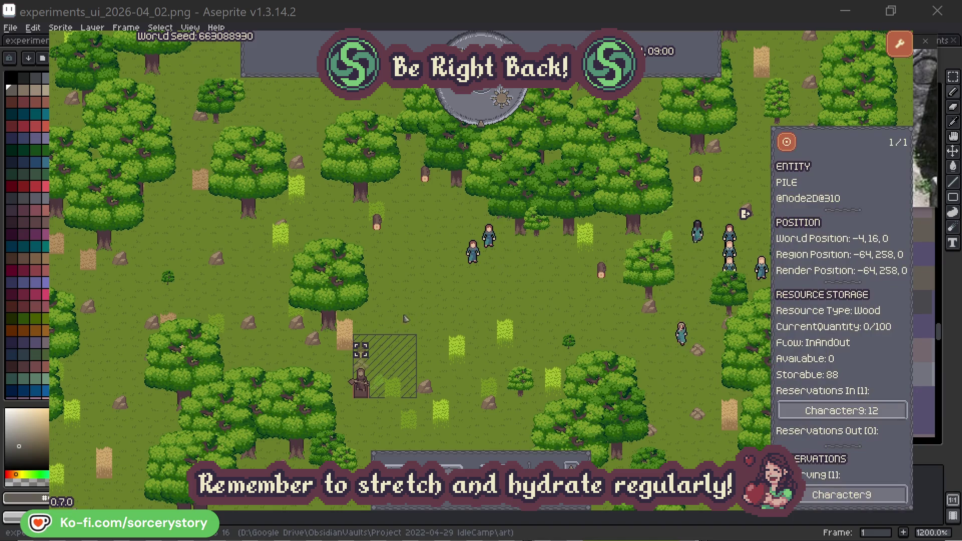
click(886, 411)
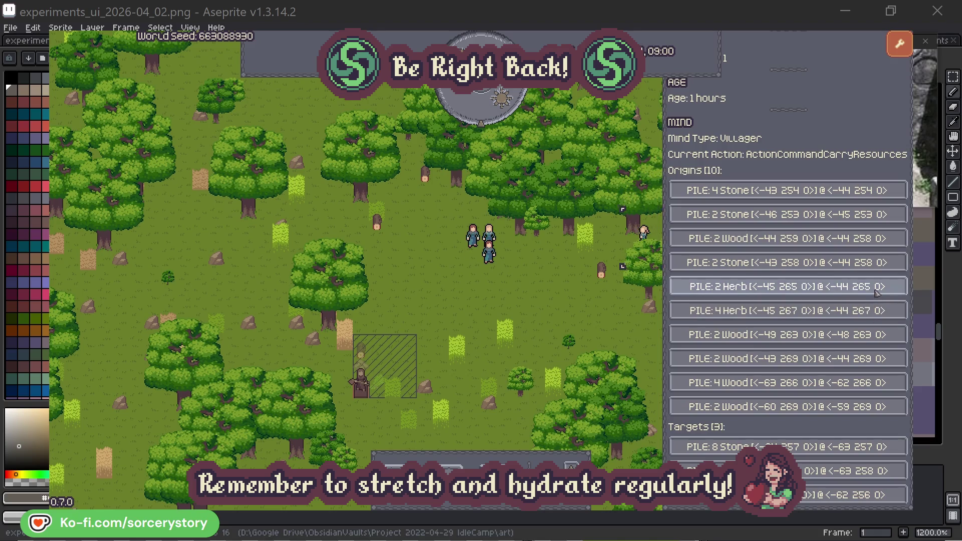
click(877, 290)
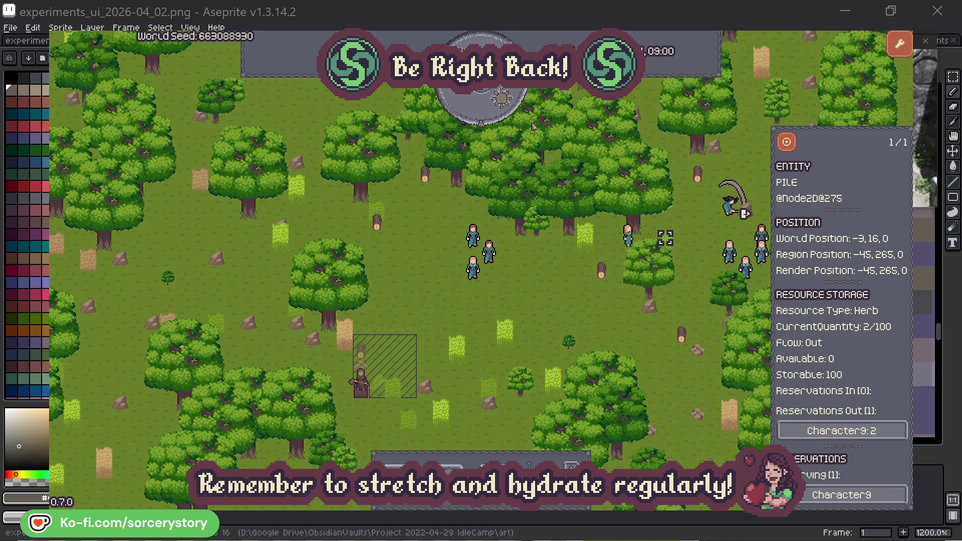
click(794, 147)
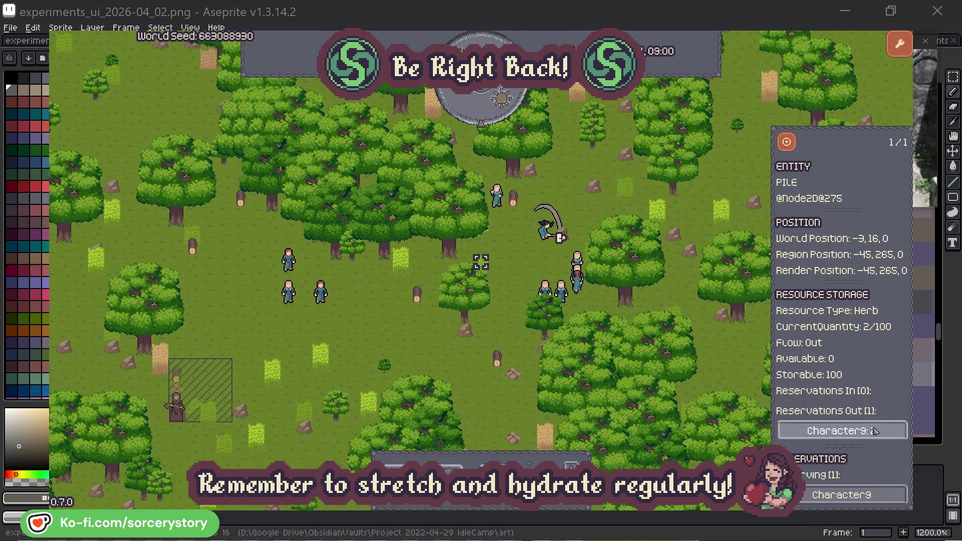
click(872, 431)
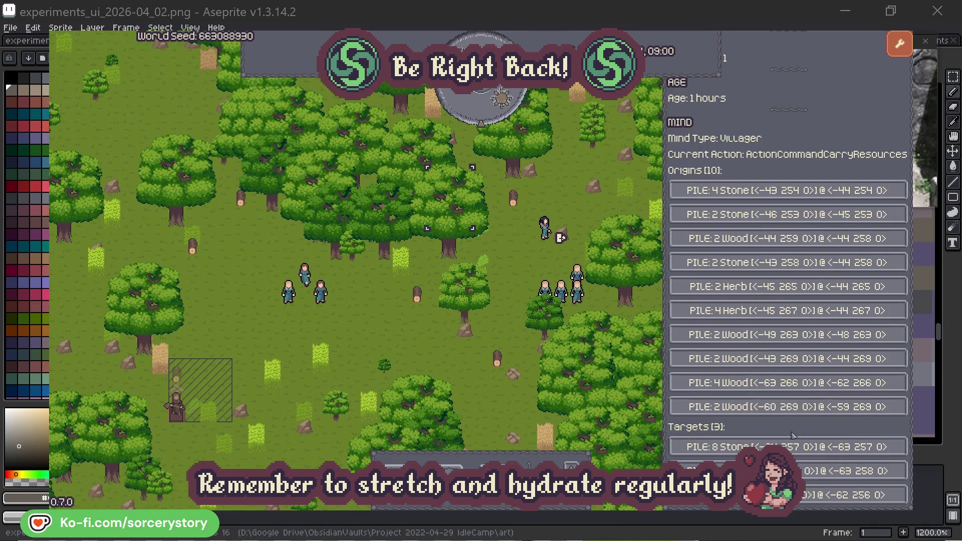
click(872, 471)
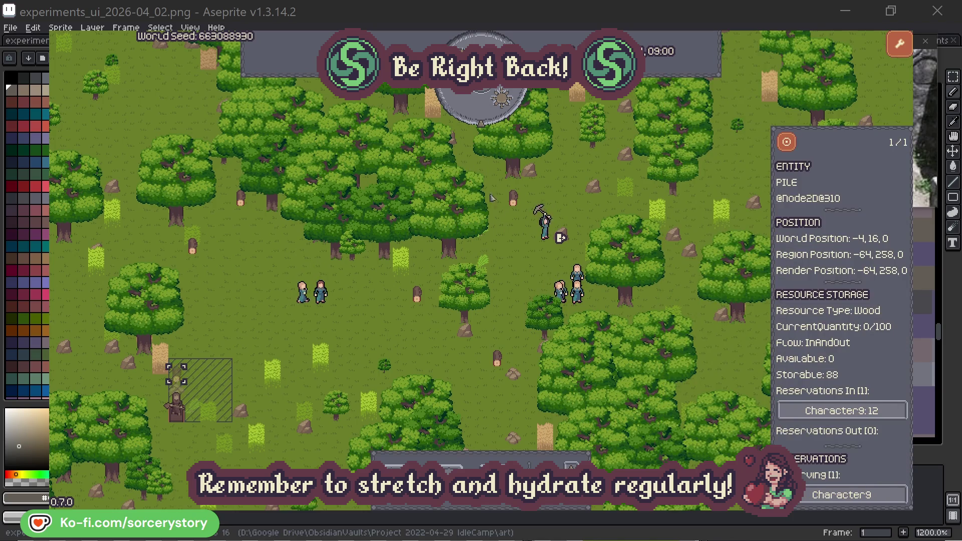
click(786, 144)
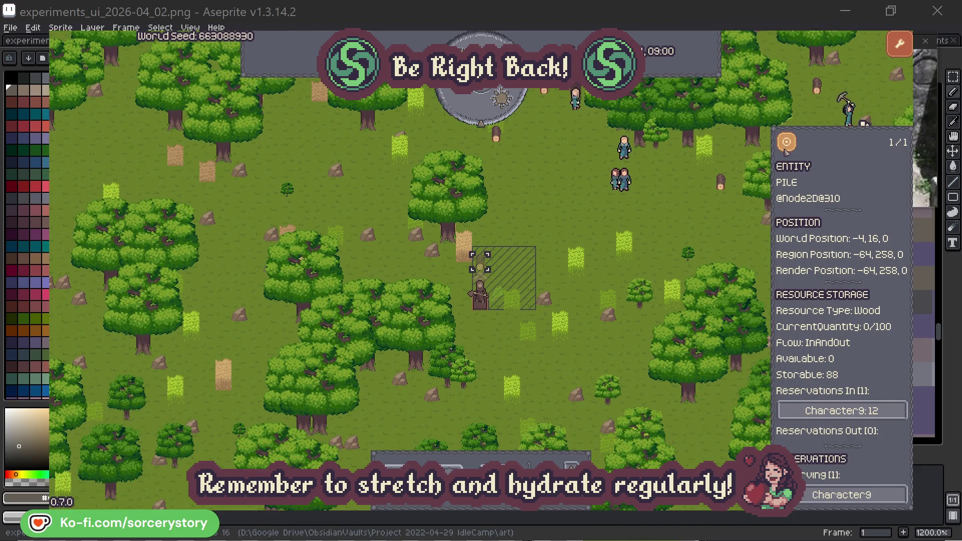
Close the wood pile details and reselect Character2 with the villager group centred in view
click(709, 220)
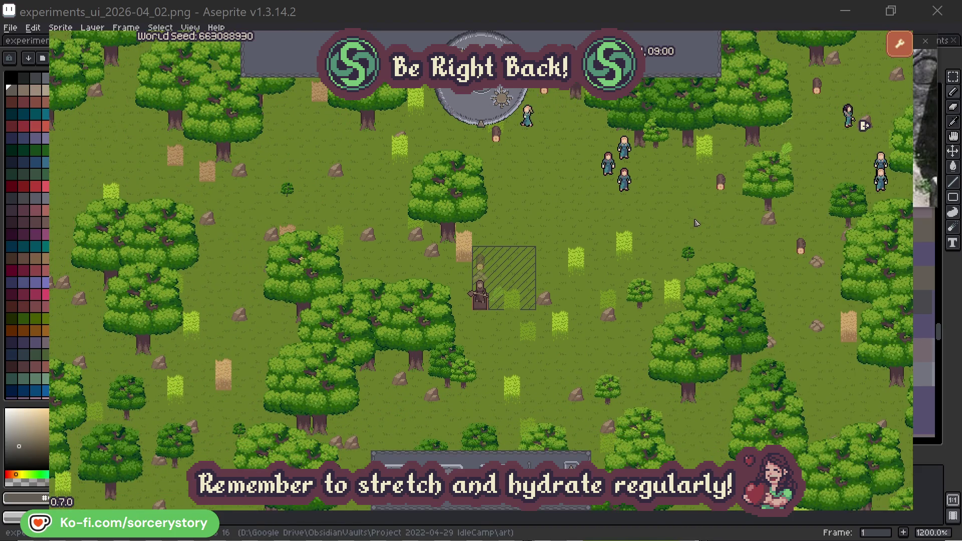
click(624, 179)
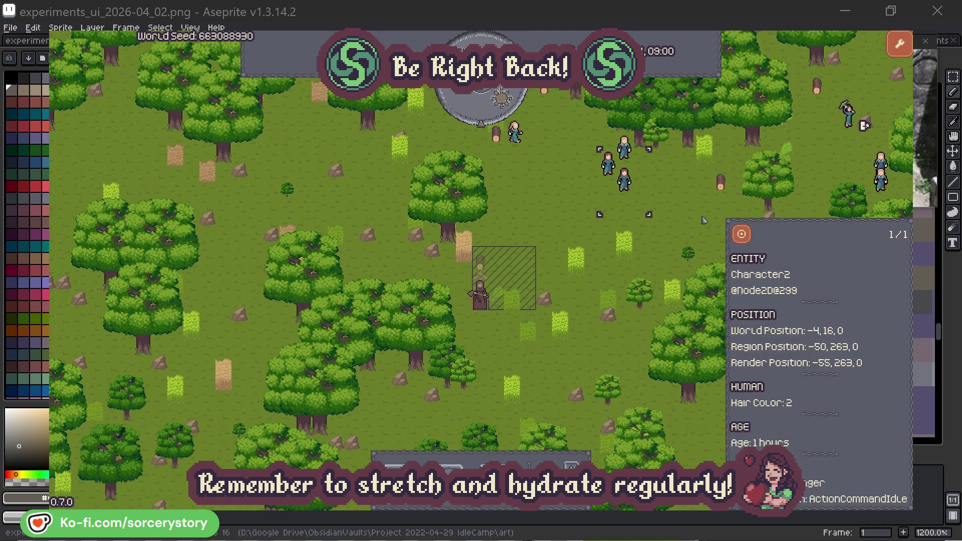
click(751, 232)
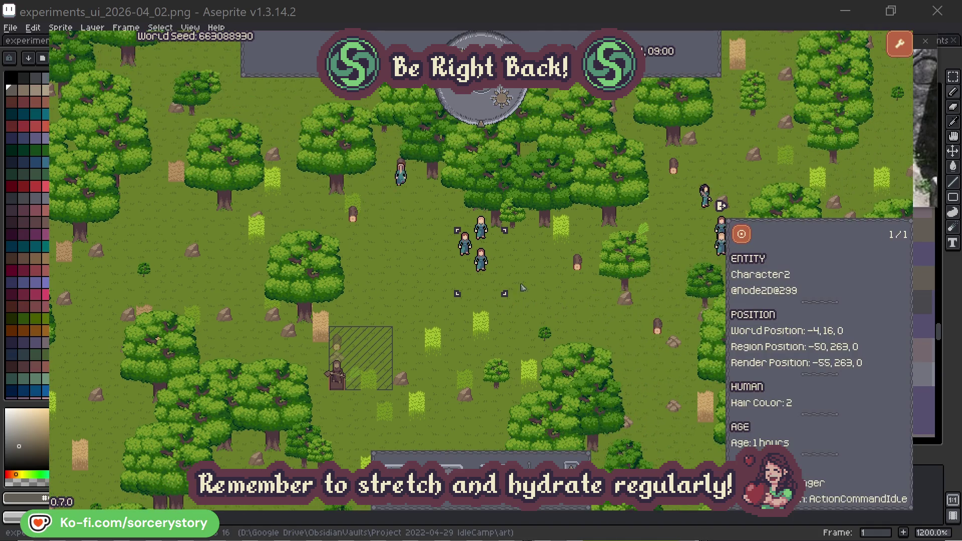
click(551, 291)
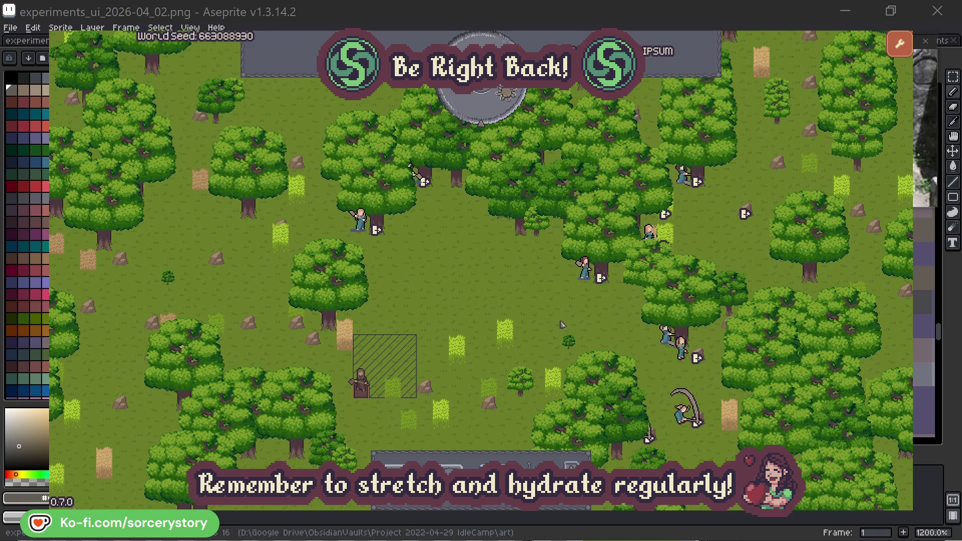
click(572, 289)
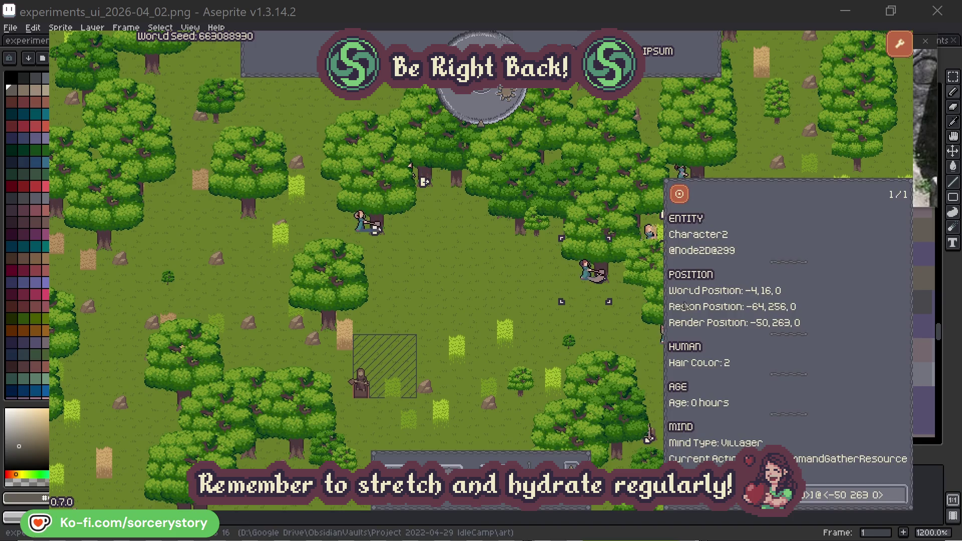
Review Character2's and Character0's oak tree targets, clear the selection, and pass one hour
click(901, 502)
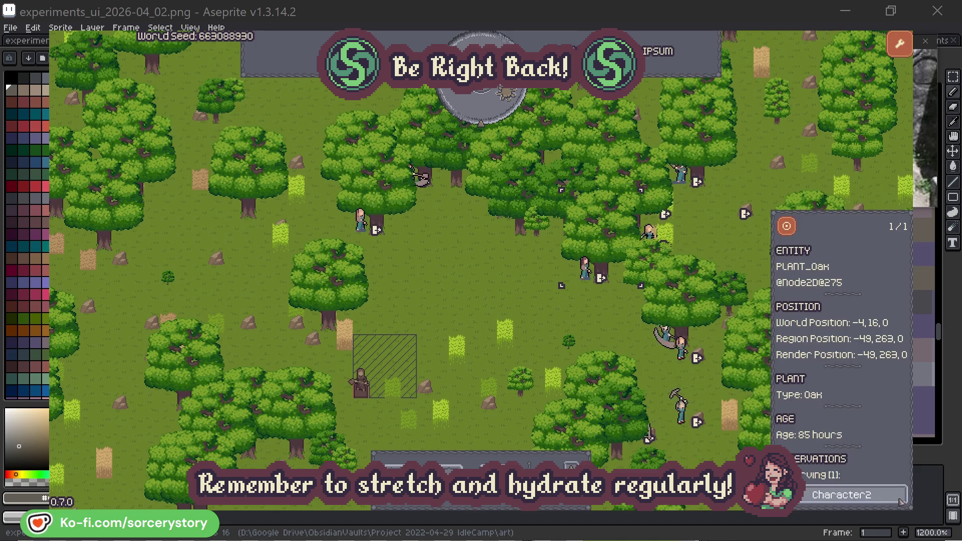
click(901, 502)
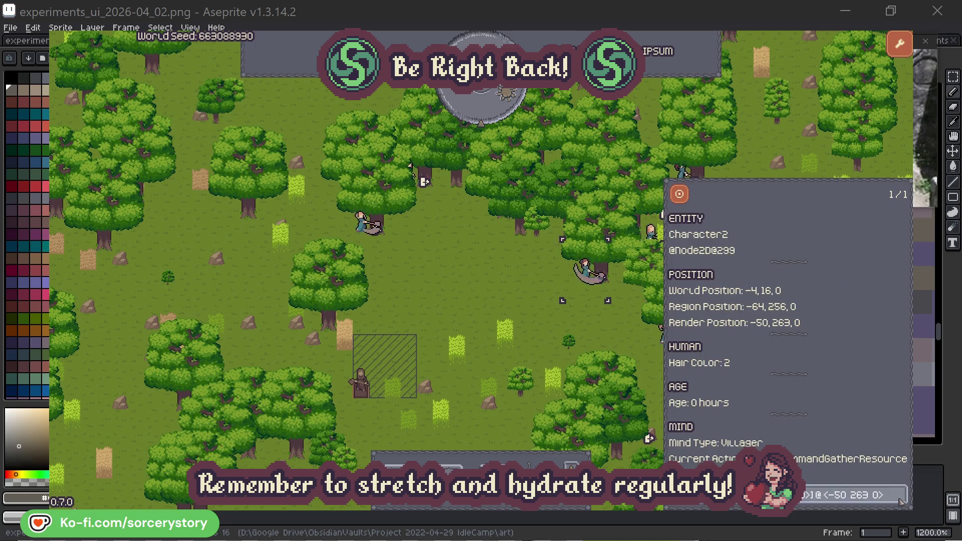
click(600, 331)
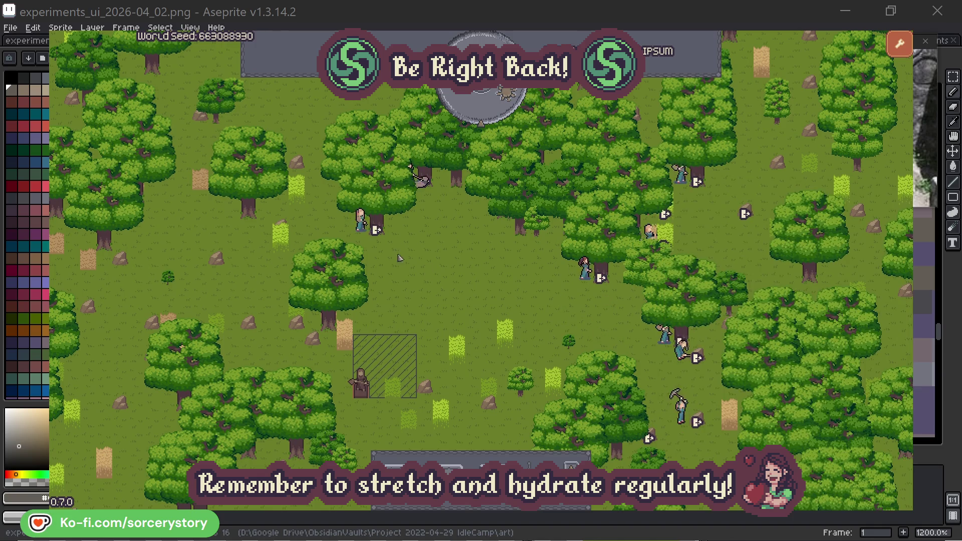
click(360, 220)
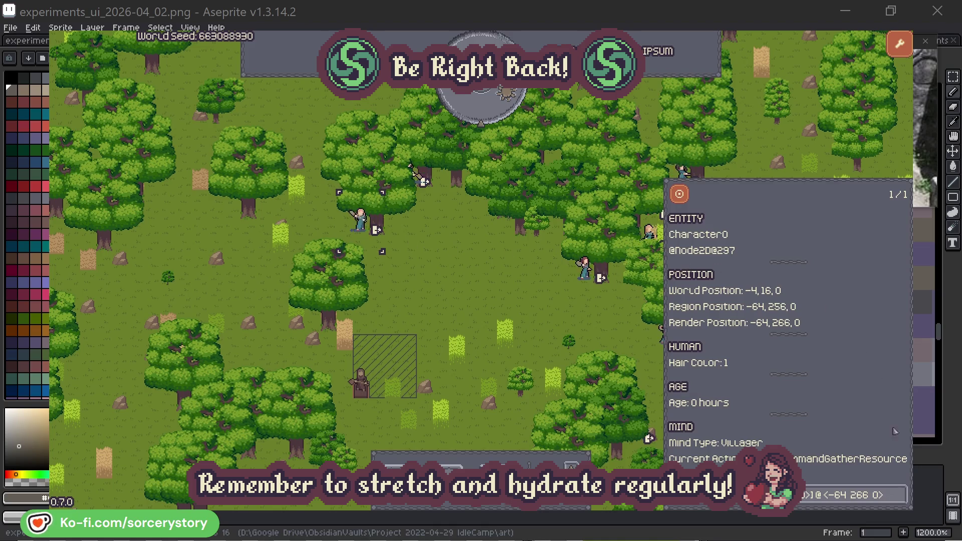
click(901, 494)
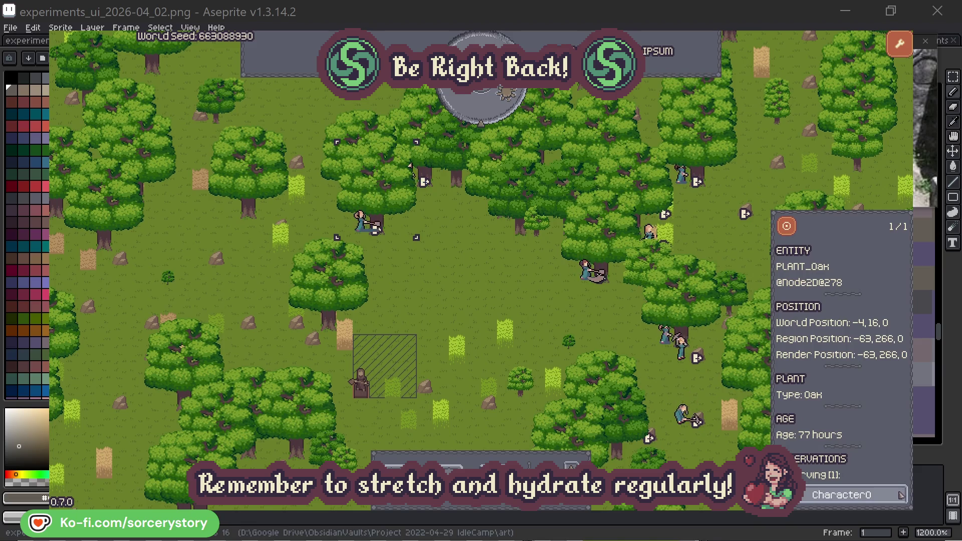
click(901, 495)
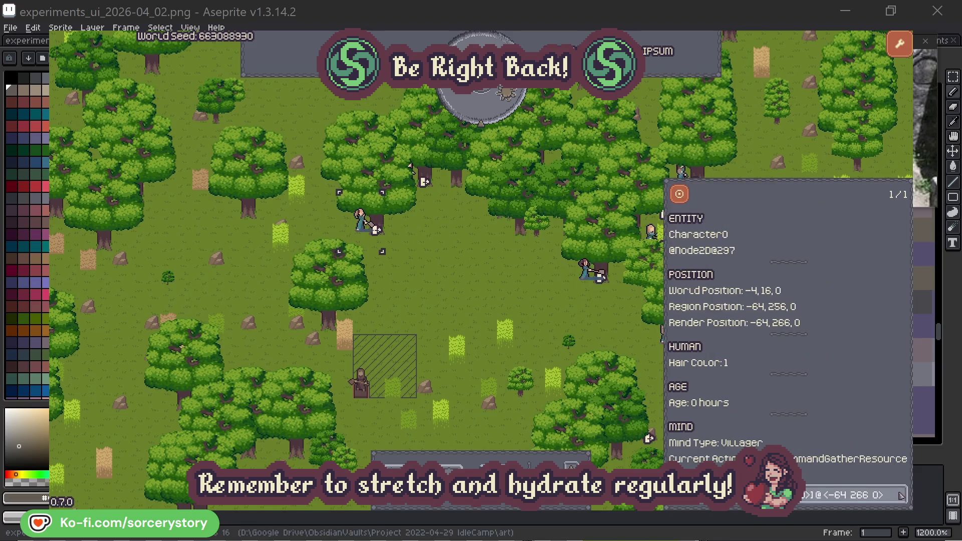
key(Escape)
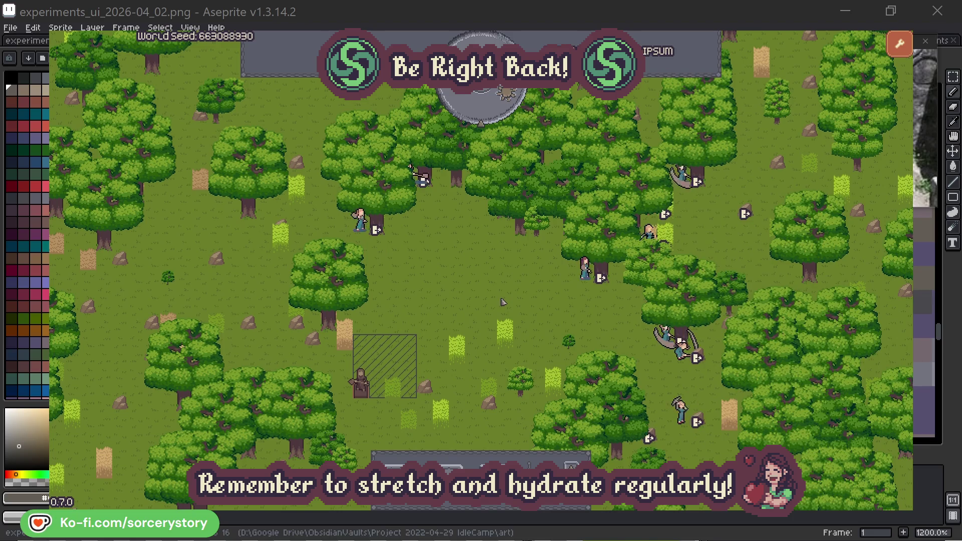
click(490, 114)
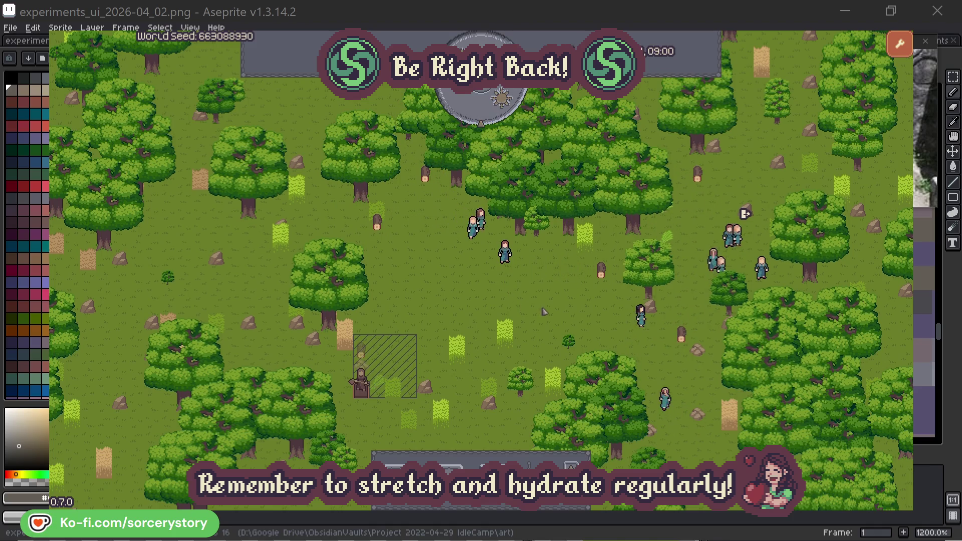
Trace Character9 from the wood pile to the 2 Herb pile and back, centring each pile
click(369, 349)
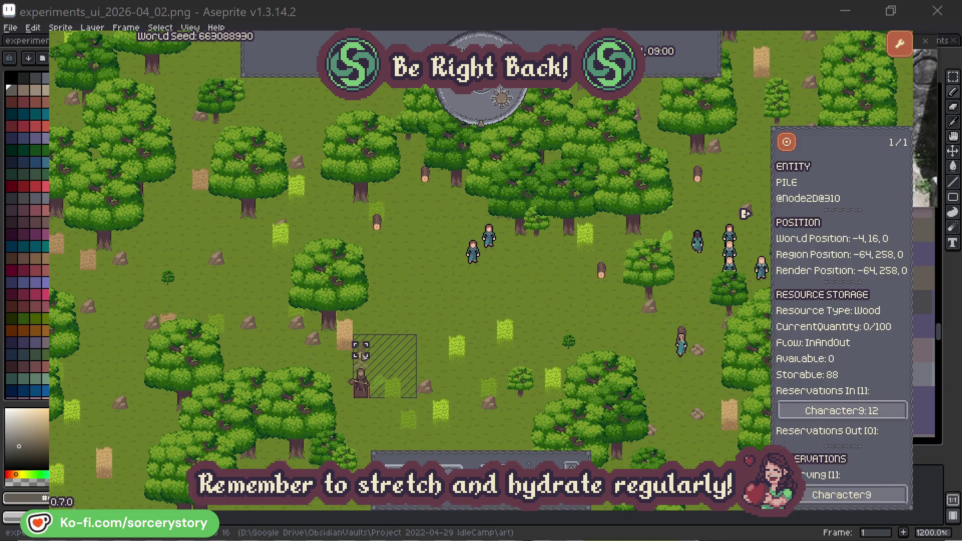
click(885, 413)
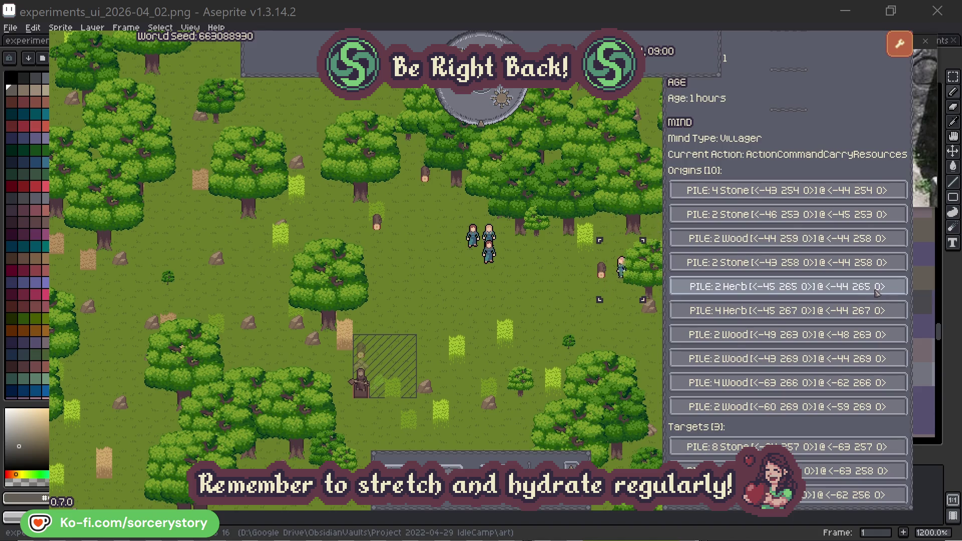
click(877, 291)
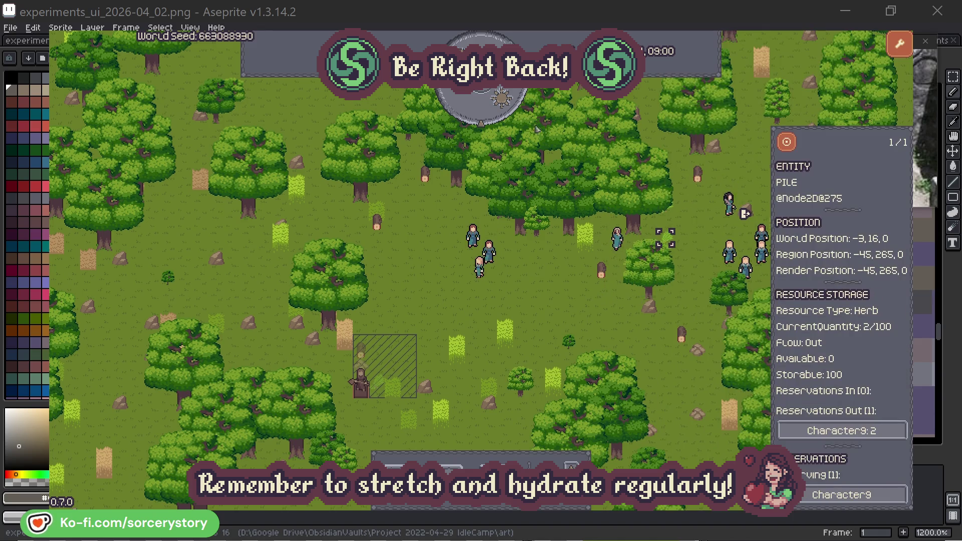
click(793, 146)
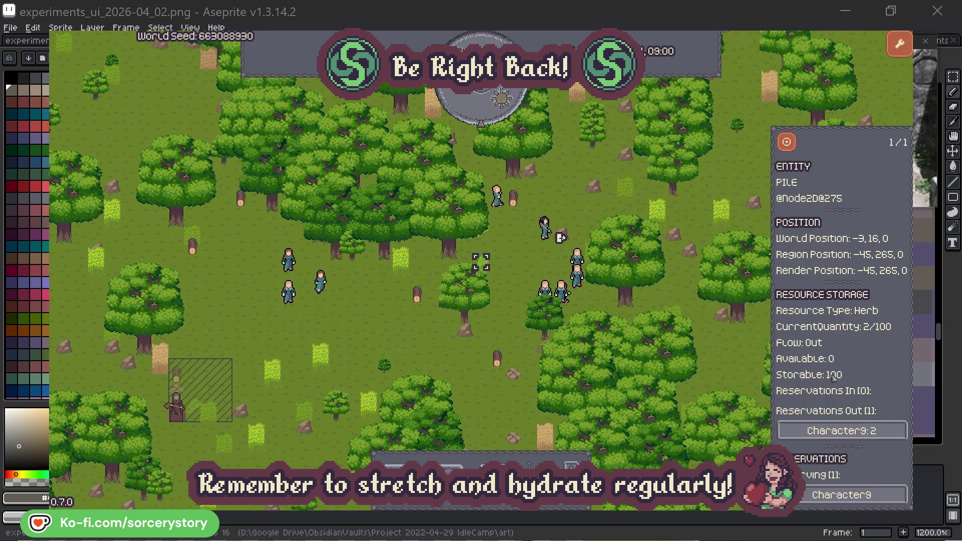
click(854, 432)
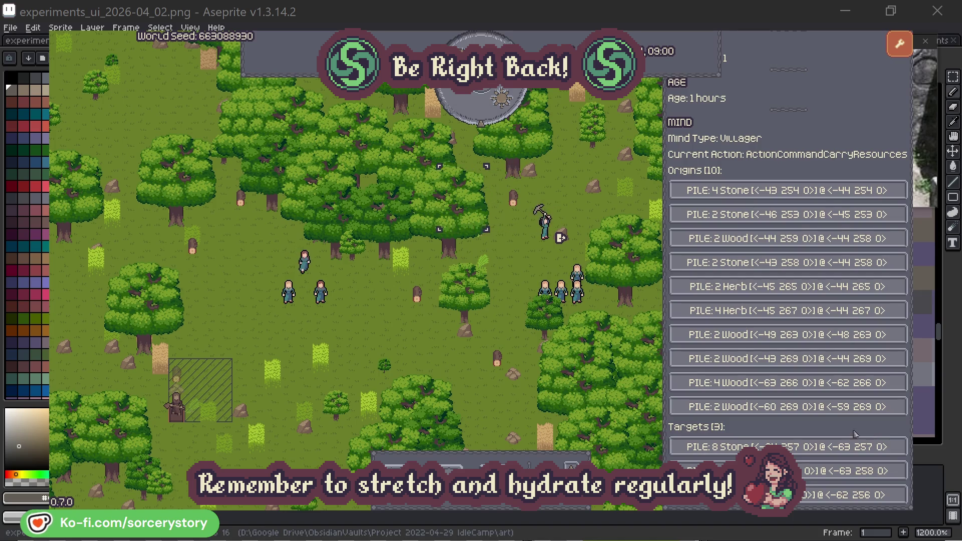
click(852, 471)
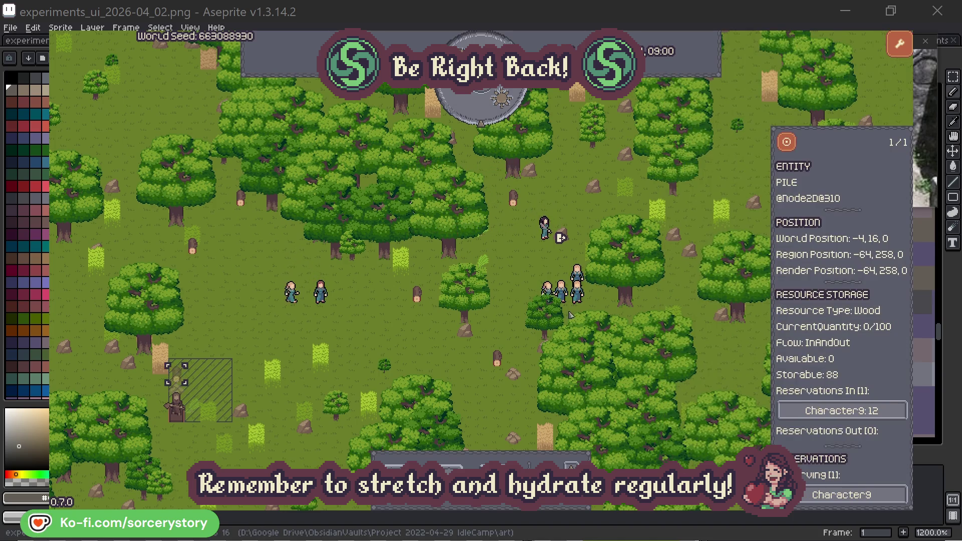
click(786, 145)
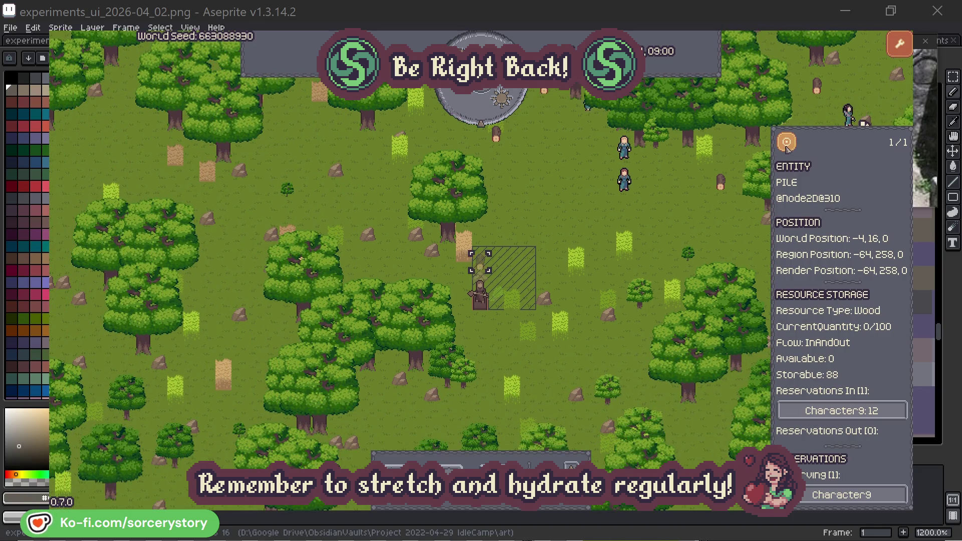
Close the pile details, briefly inspect Character2, then close the inspector
click(696, 223)
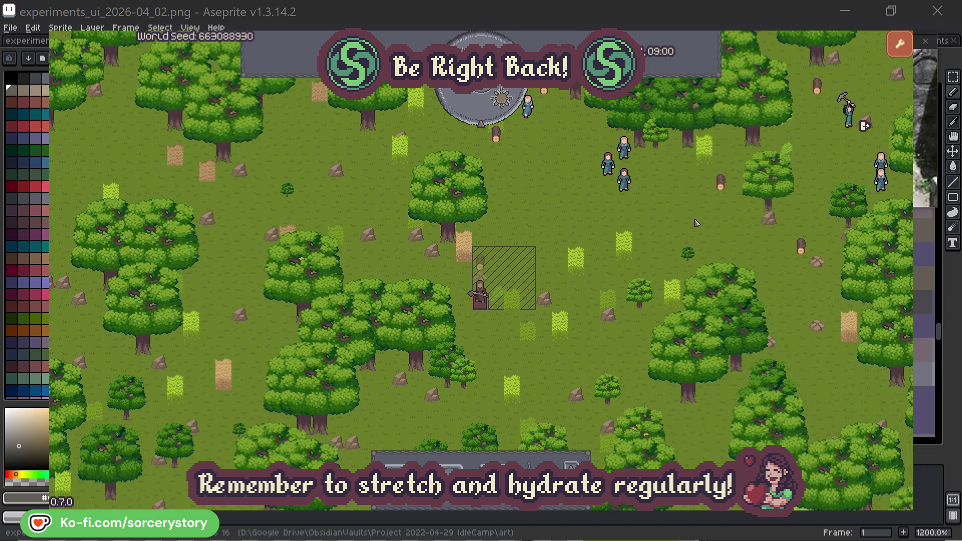
click(628, 185)
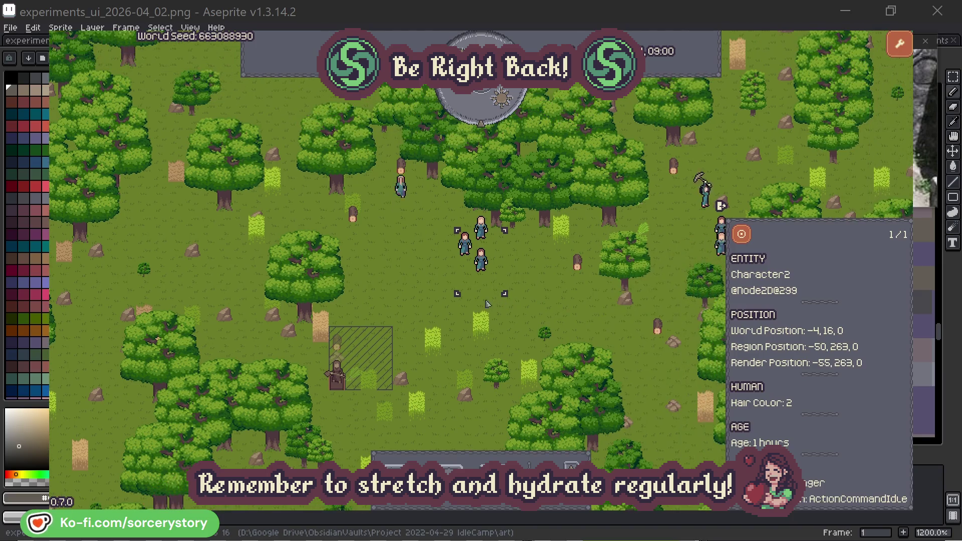
click(551, 291)
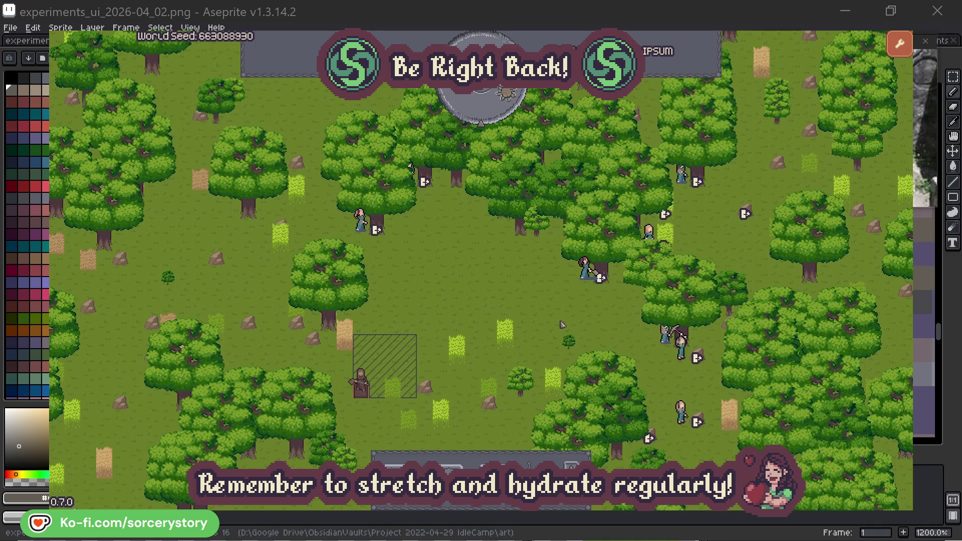
Check the oaks Character2 and Character0 are chopping, then pass one hour to reach 09:00
click(585, 268)
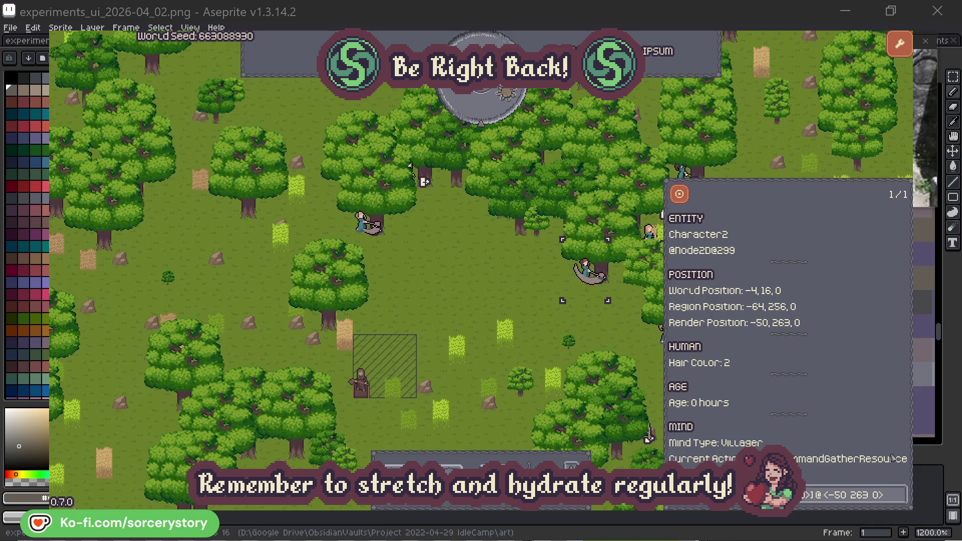
click(852, 495)
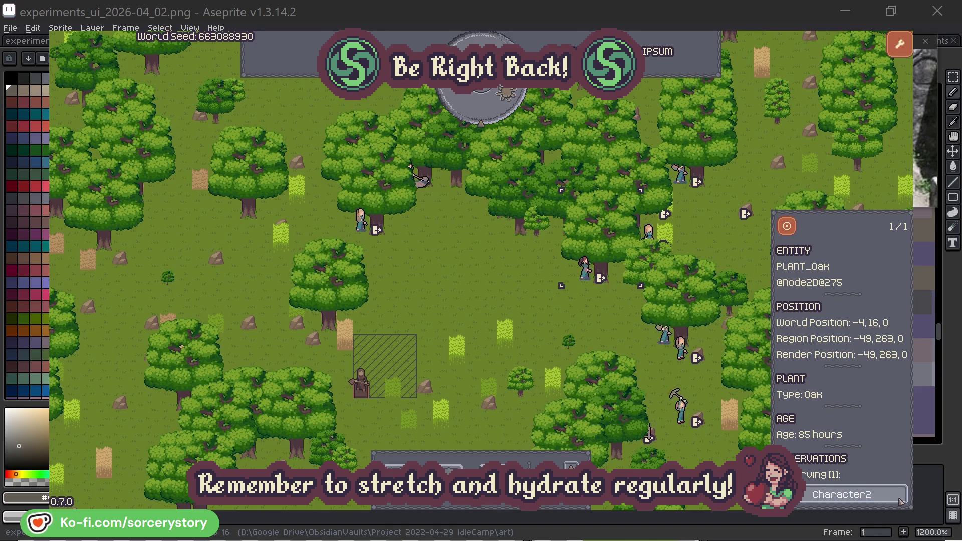
click(900, 501)
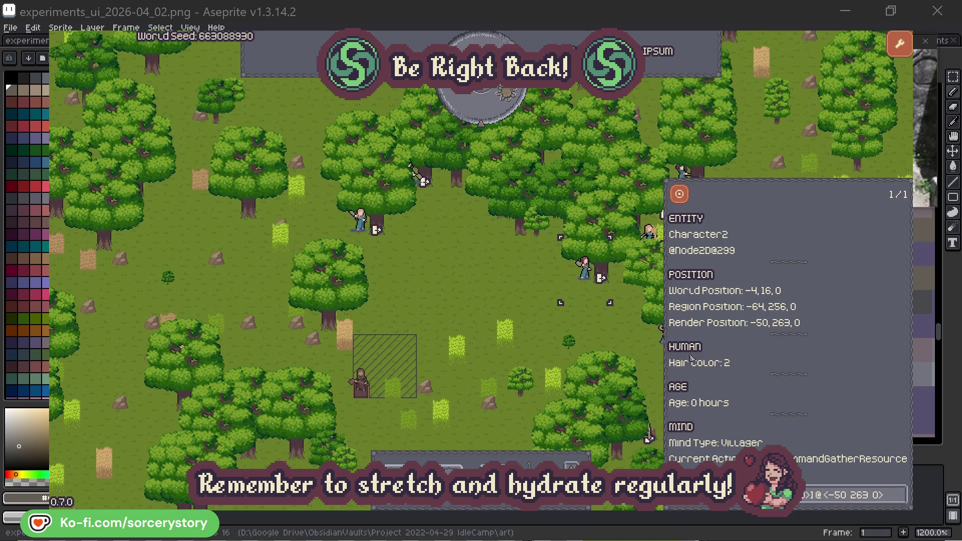
click(601, 334)
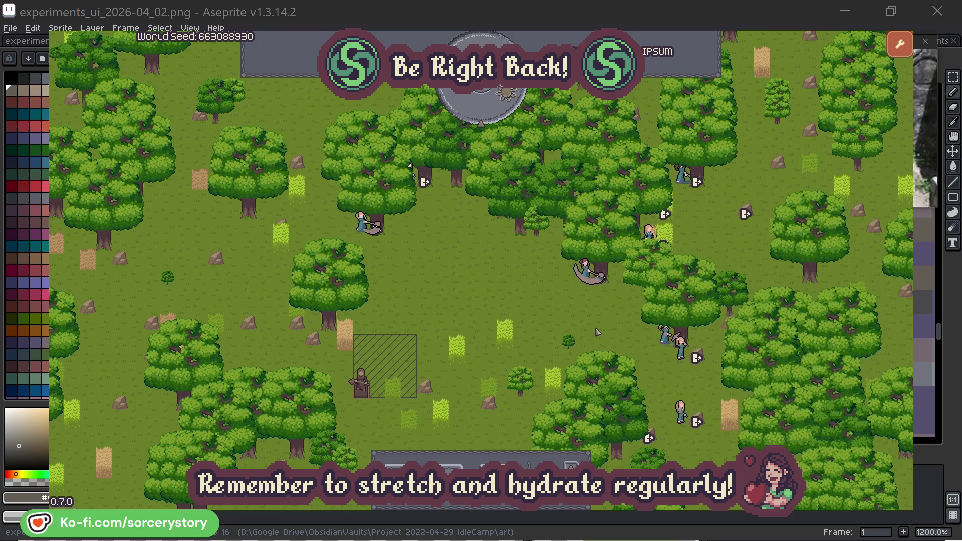
click(372, 243)
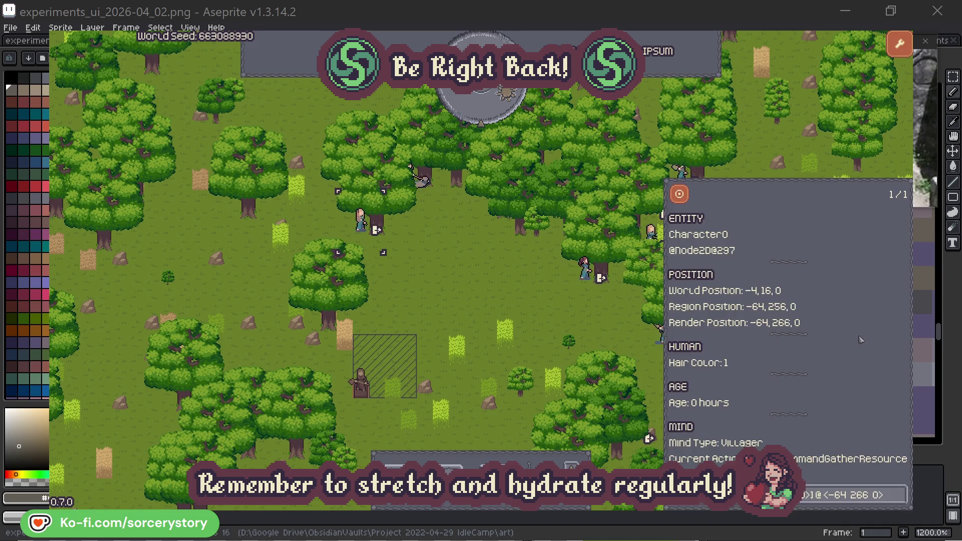
click(900, 494)
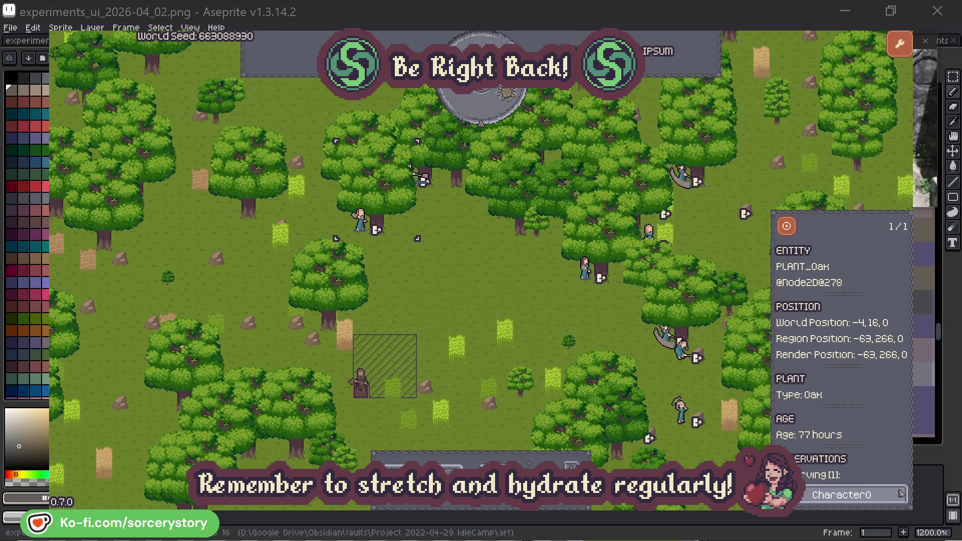
click(900, 494)
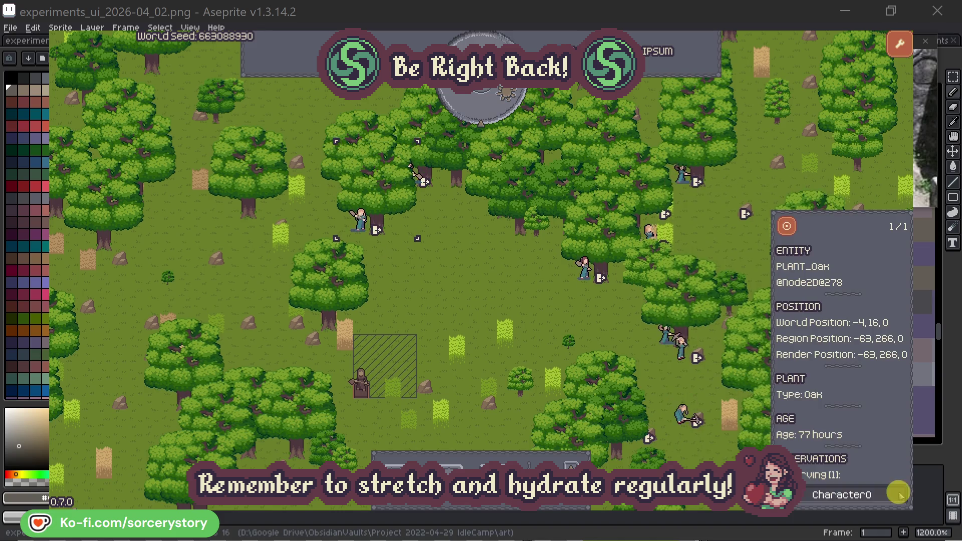
click(502, 300)
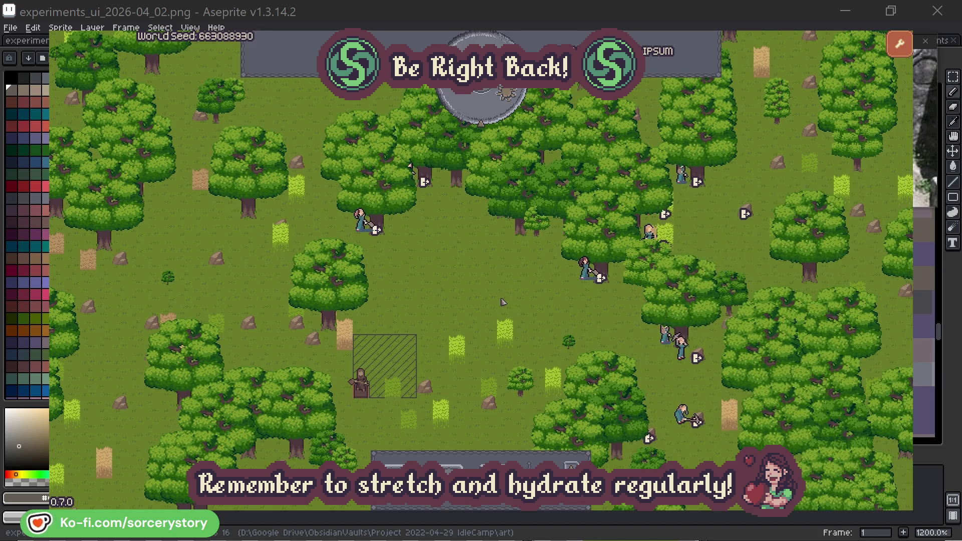
click(490, 113)
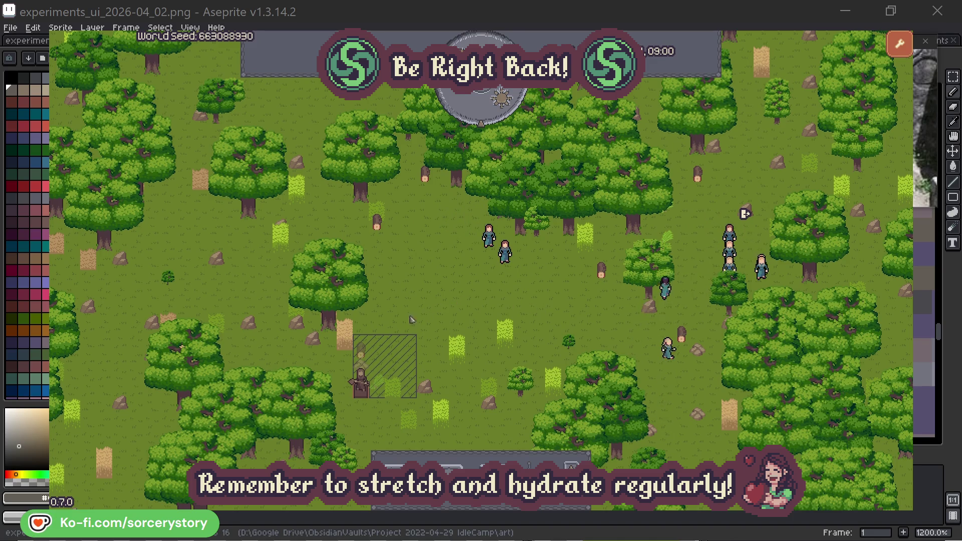
Follow Character9 from the wood pile to its 2 Herb origin and back, centring both piles
click(366, 353)
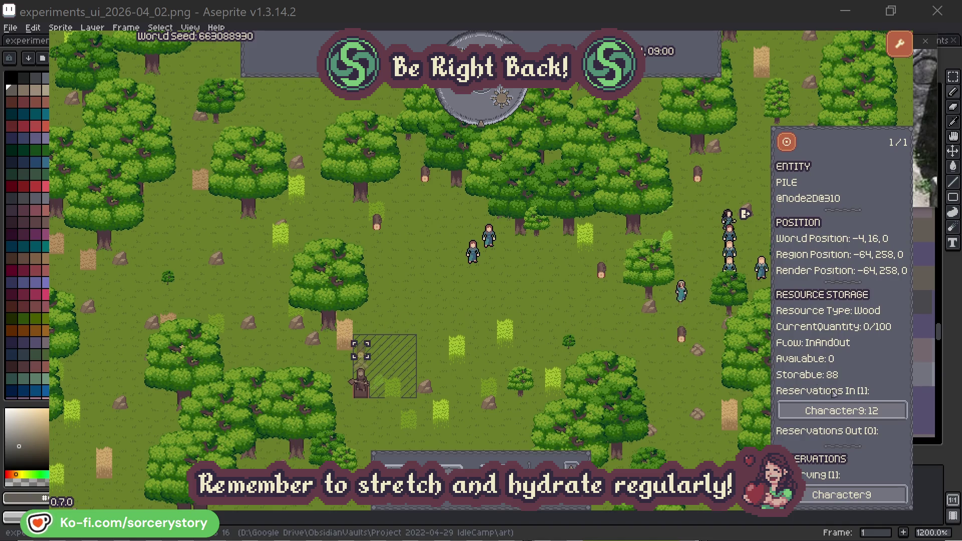
click(886, 412)
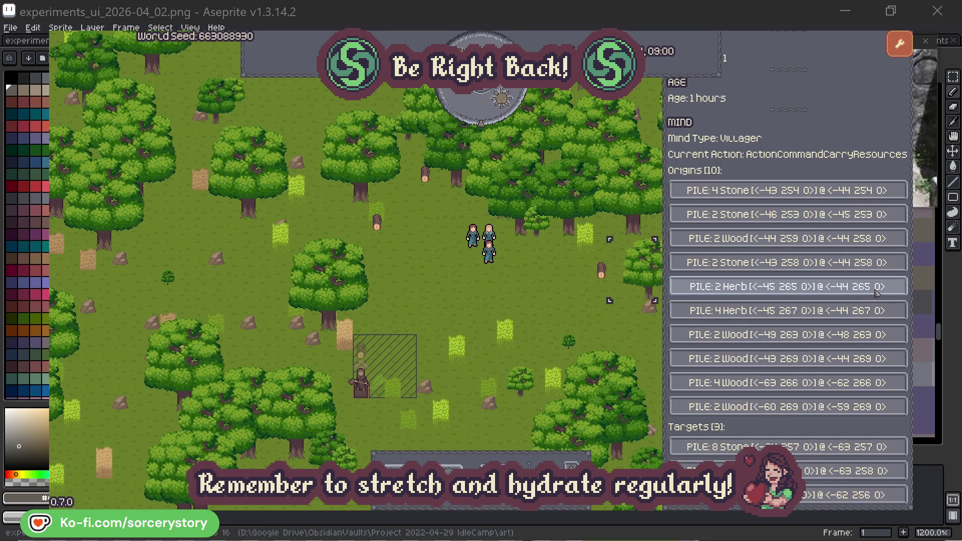
click(877, 293)
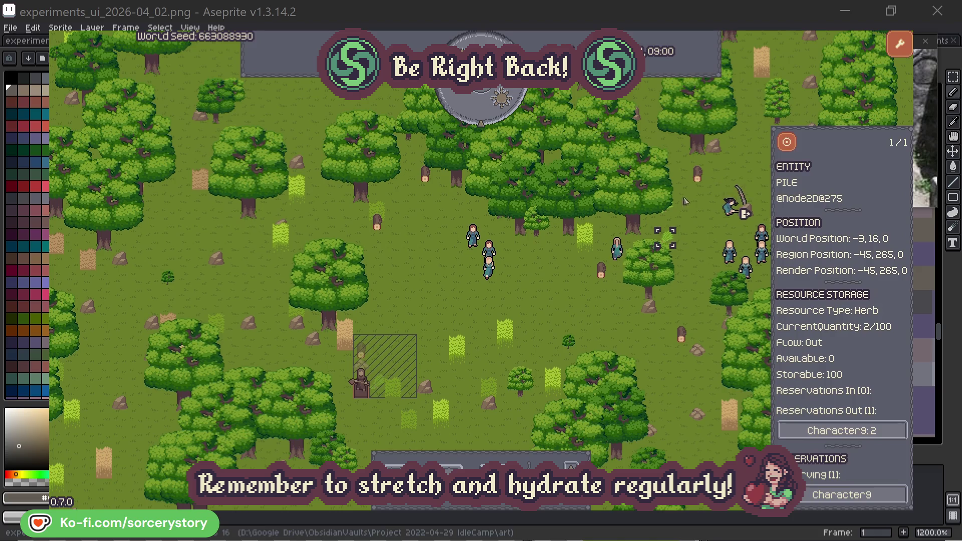
click(787, 142)
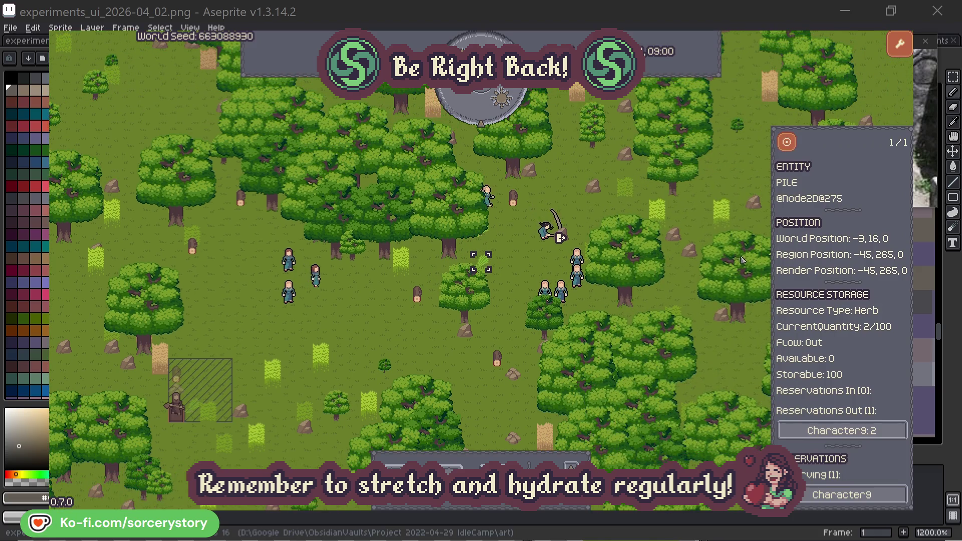
click(828, 429)
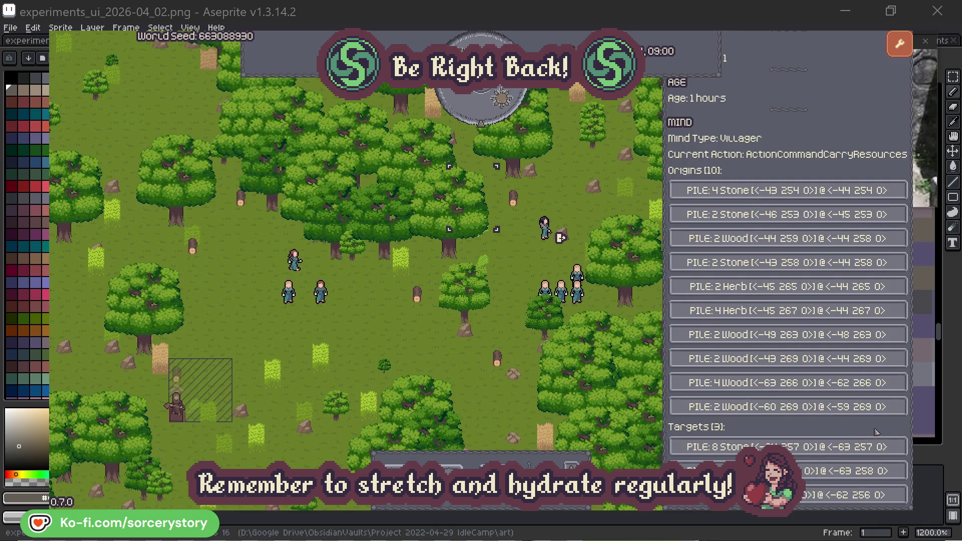
click(828, 471)
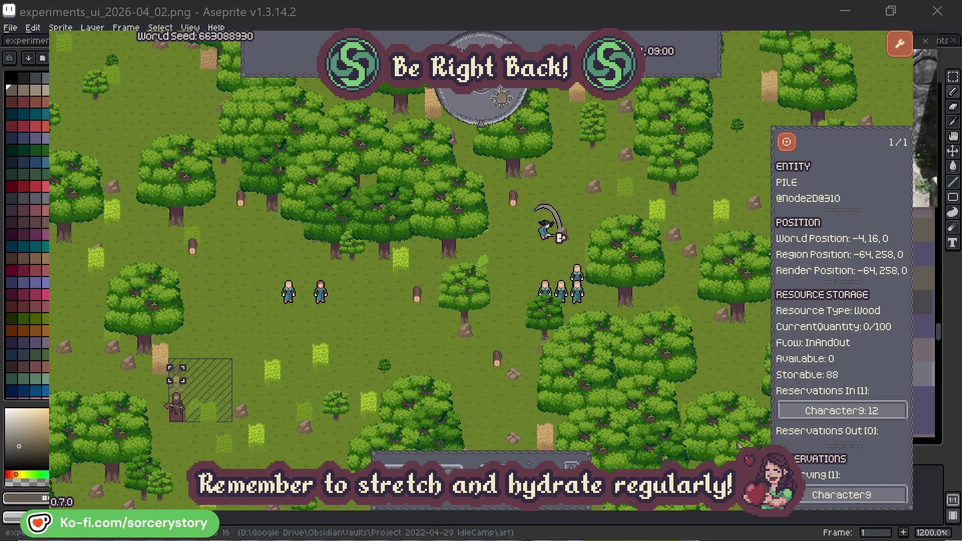
click(786, 143)
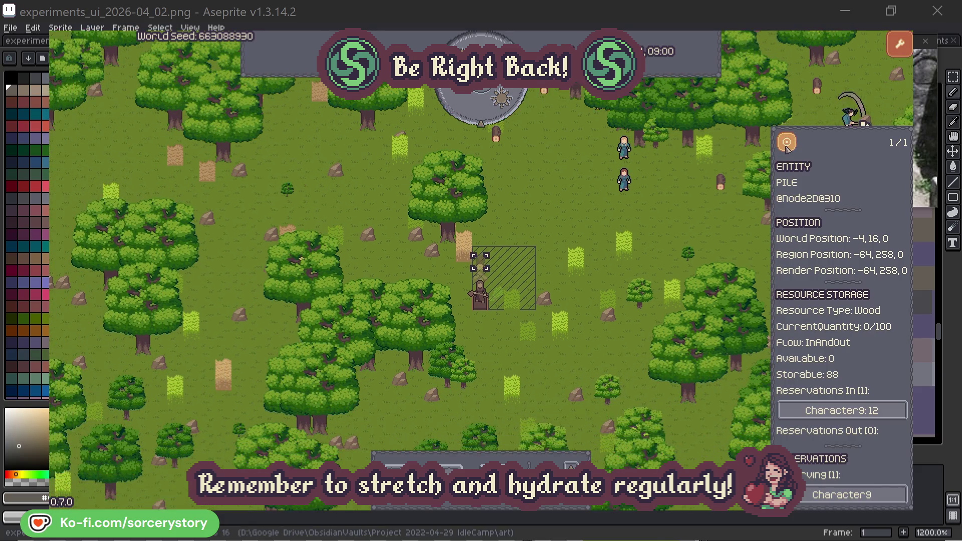
Close the pile details and select Character2, centring the view on the villager group
click(696, 223)
click(639, 193)
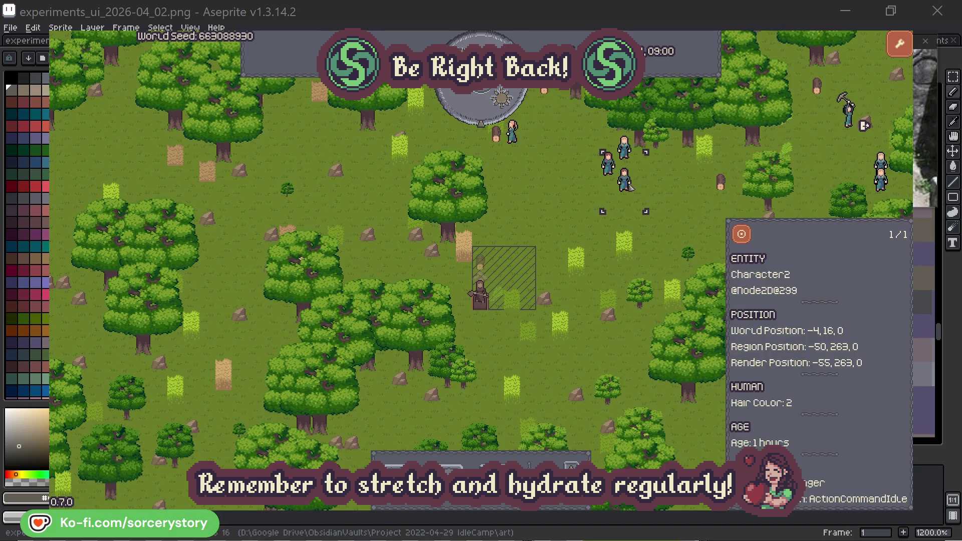
click(744, 235)
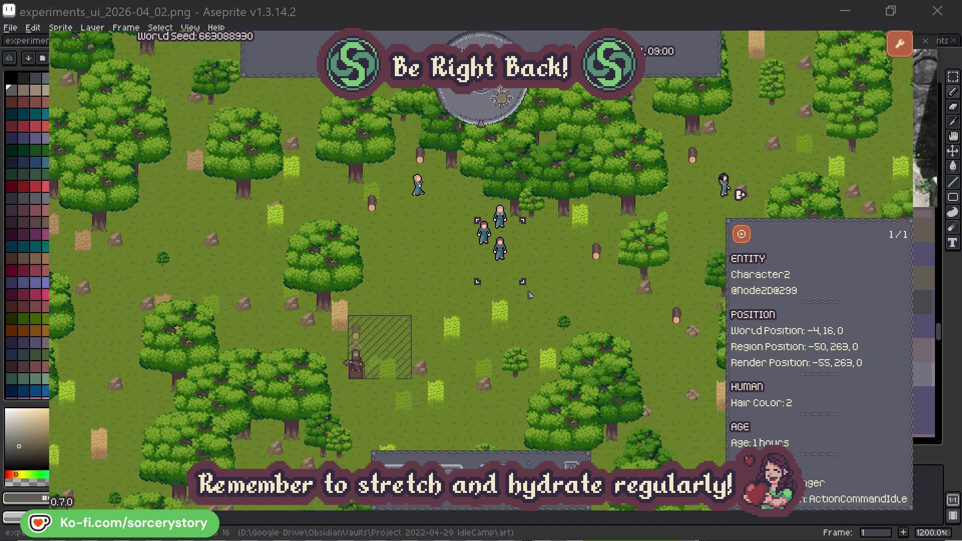
click(550, 289)
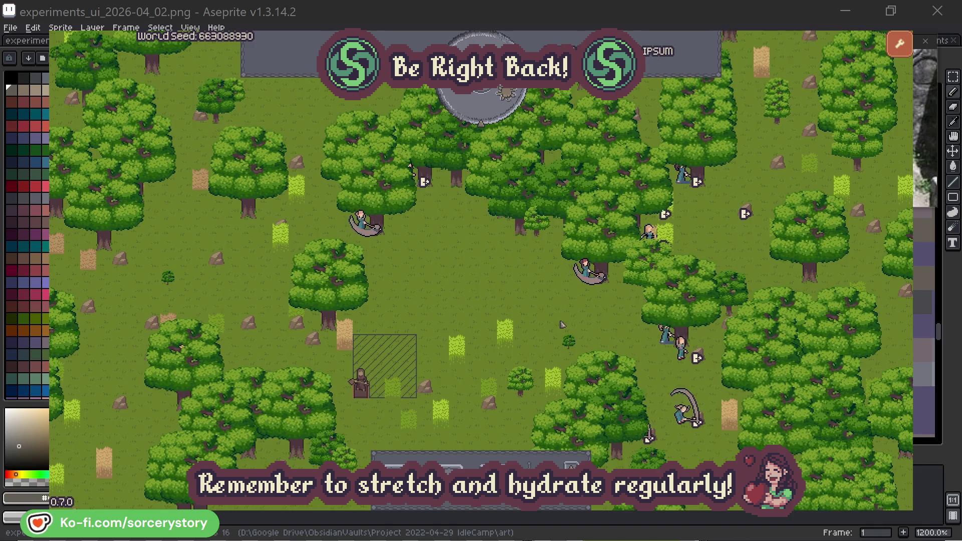
Review Character2's and Character0's oak tree targets, close the inspector, and pass one hour to 09:00
click(566, 304)
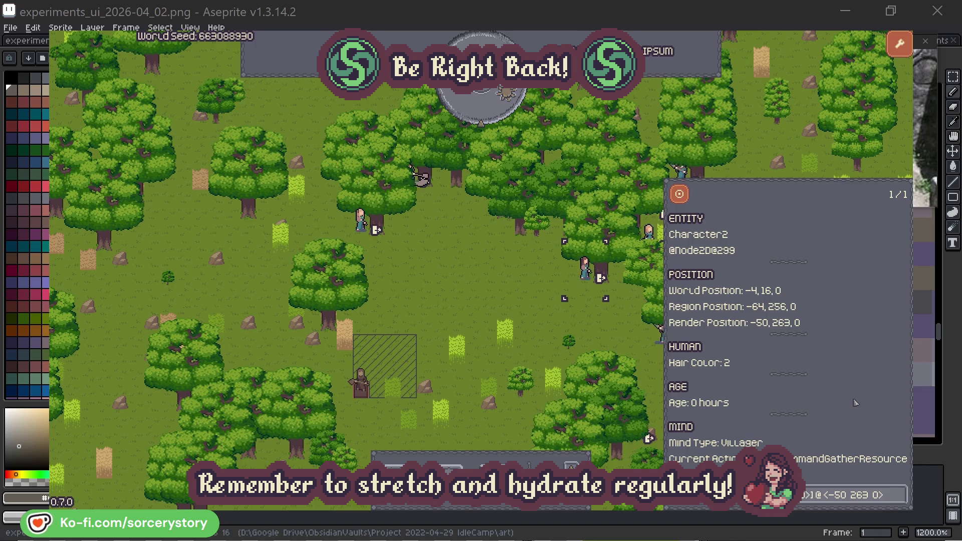
click(901, 498)
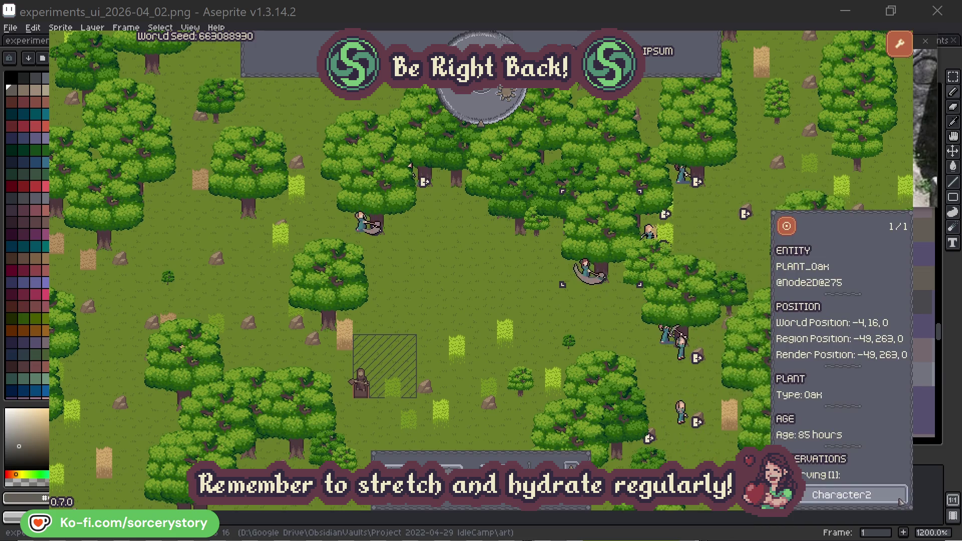
click(900, 499)
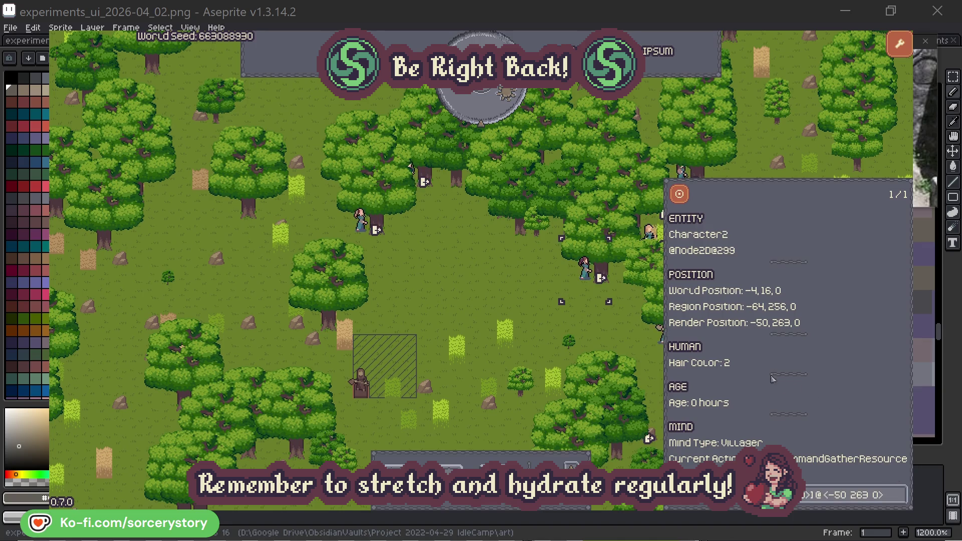
click(600, 332)
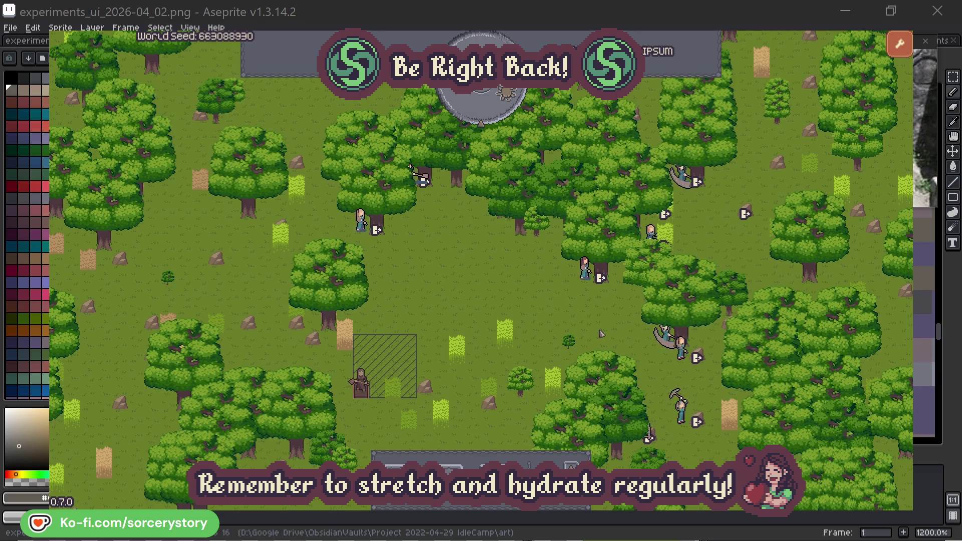
click(361, 222)
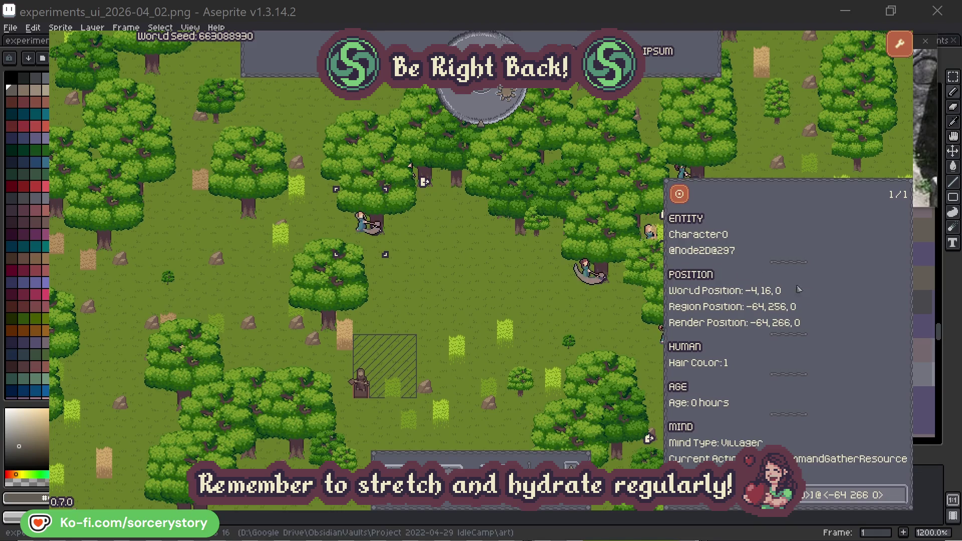
click(900, 493)
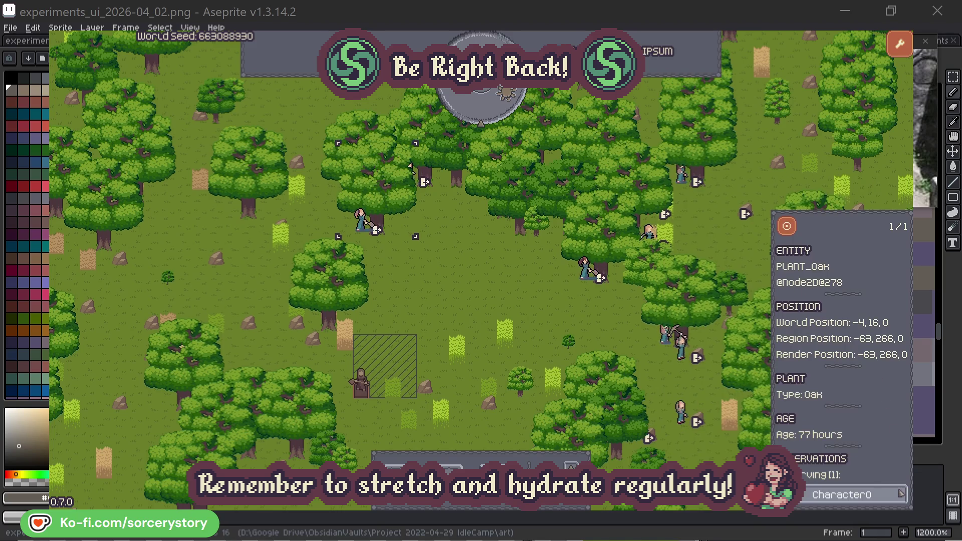
click(901, 495)
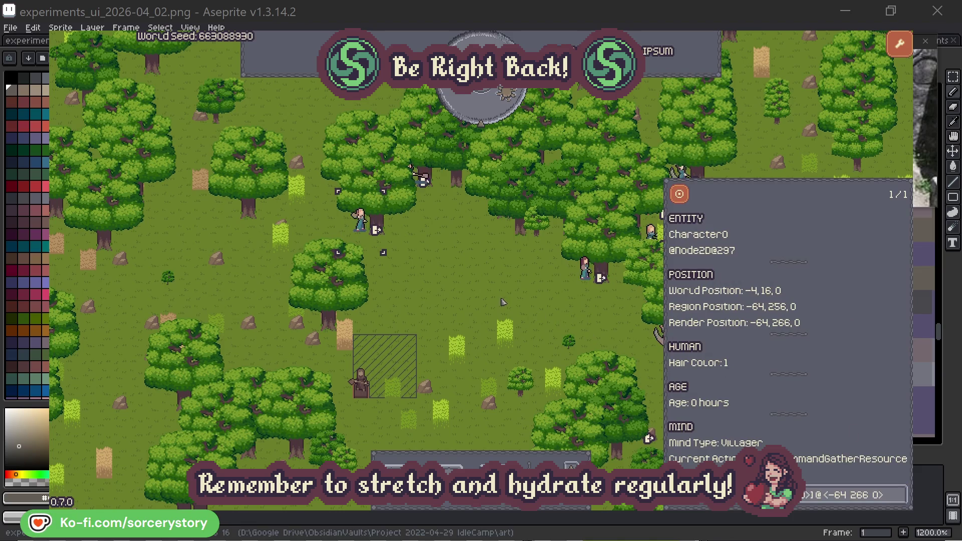
click(503, 301)
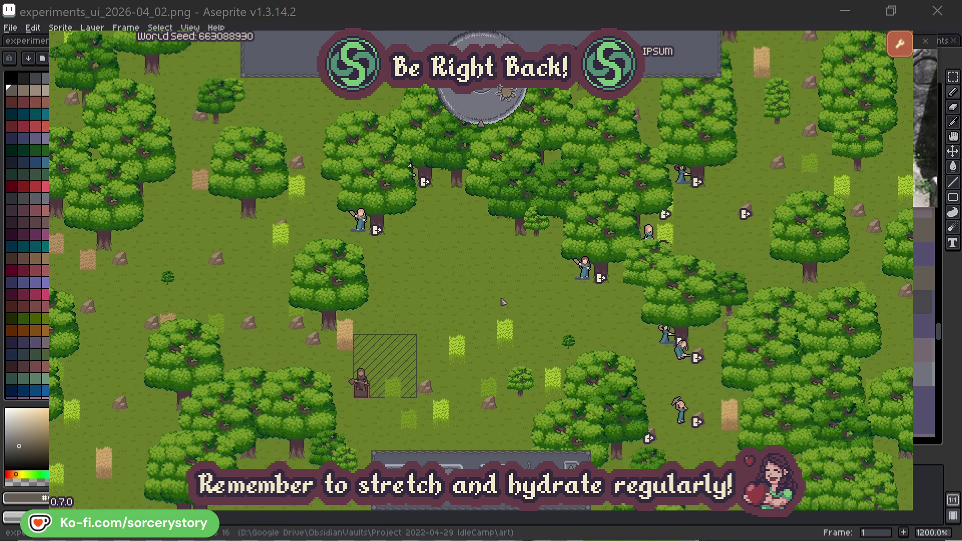
click(489, 113)
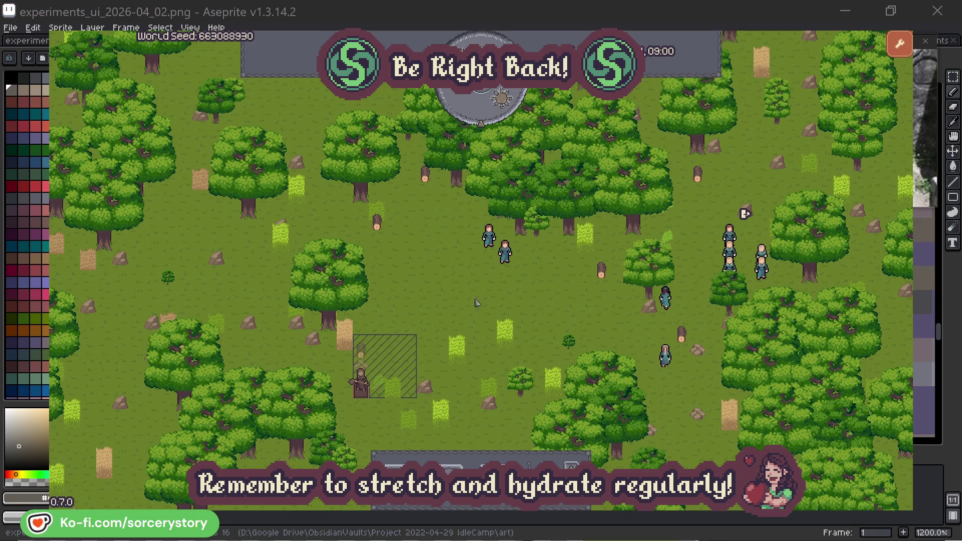
Trace Character9 from the wood pile to the 2 Herb pile and back, centring each, then close it
click(361, 351)
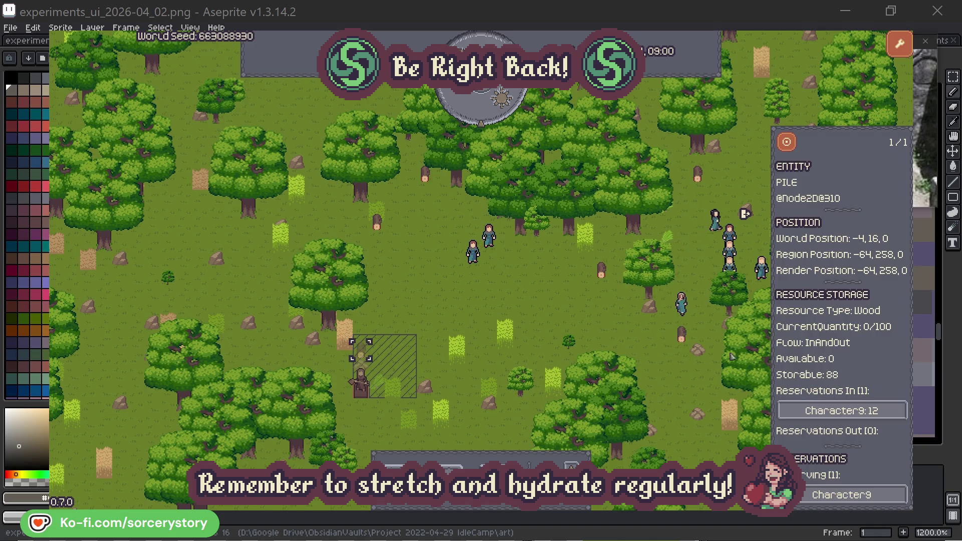
click(881, 409)
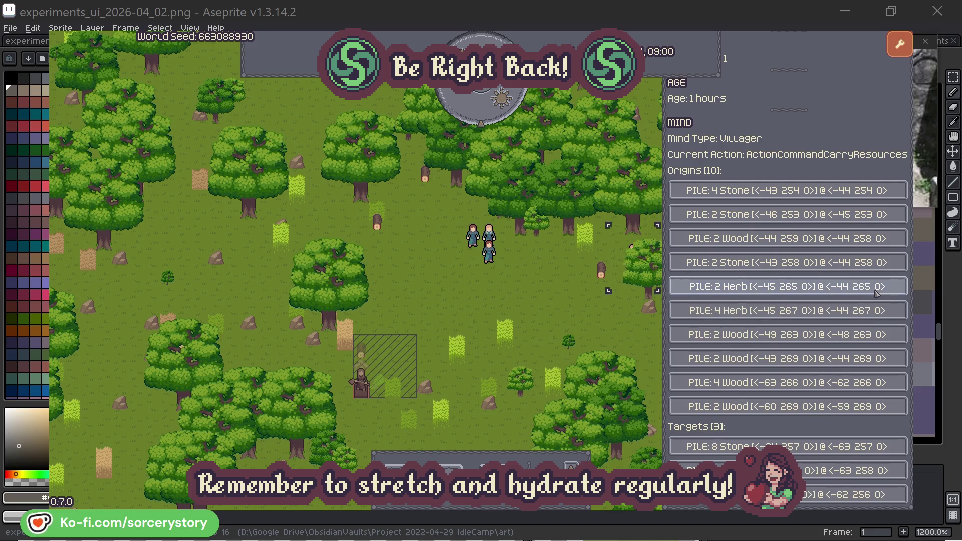
click(877, 286)
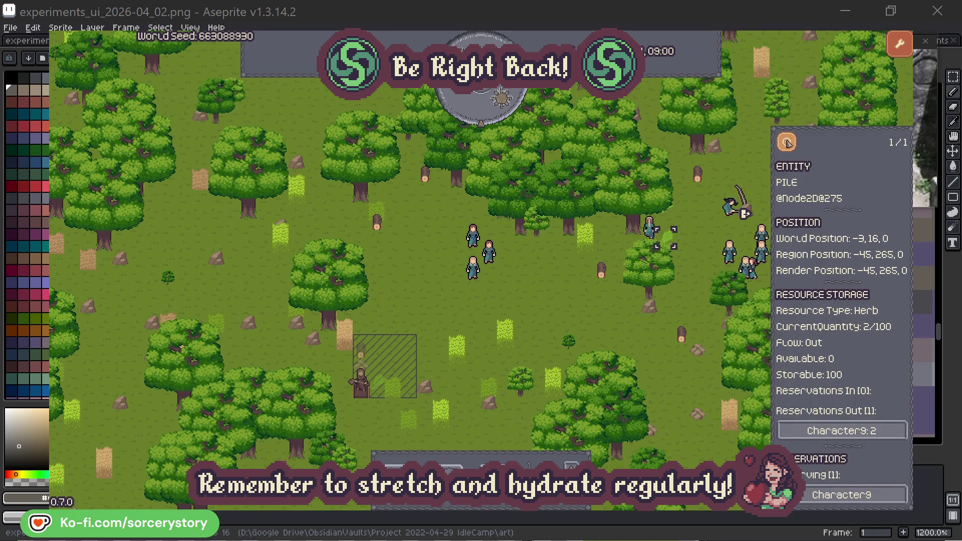
click(793, 146)
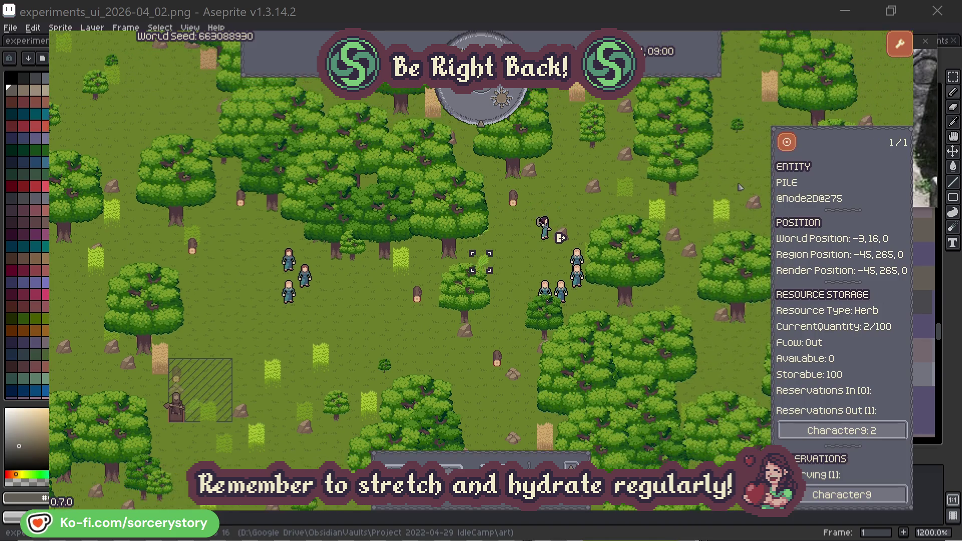
click(870, 429)
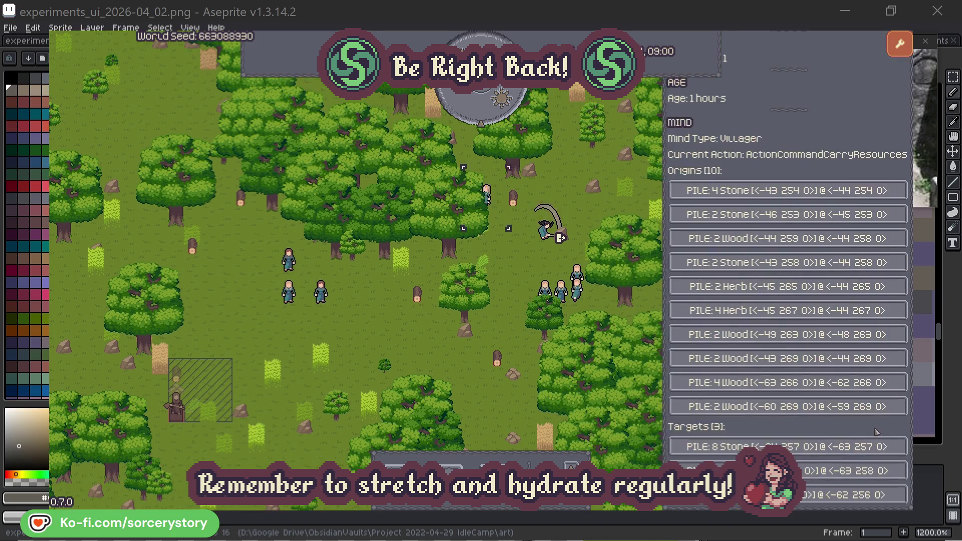
click(809, 471)
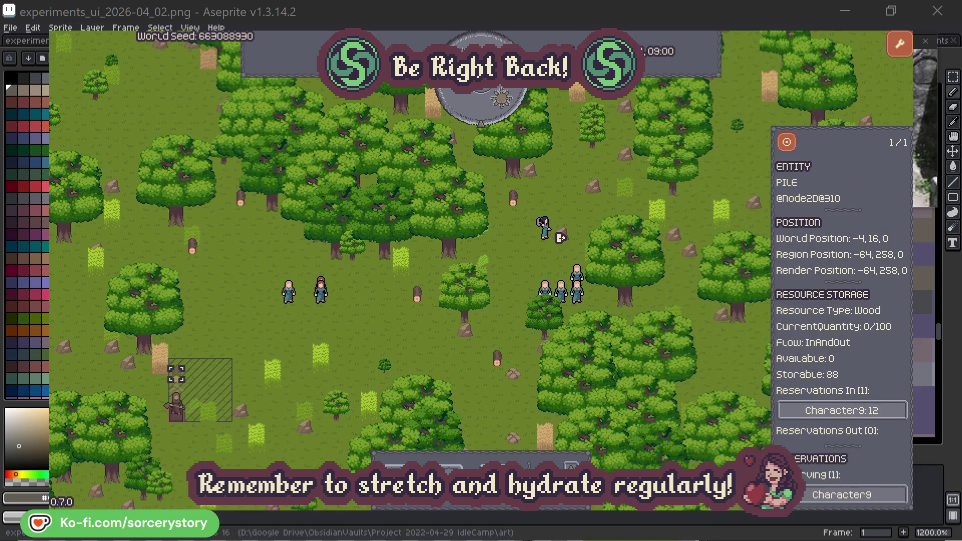
click(786, 145)
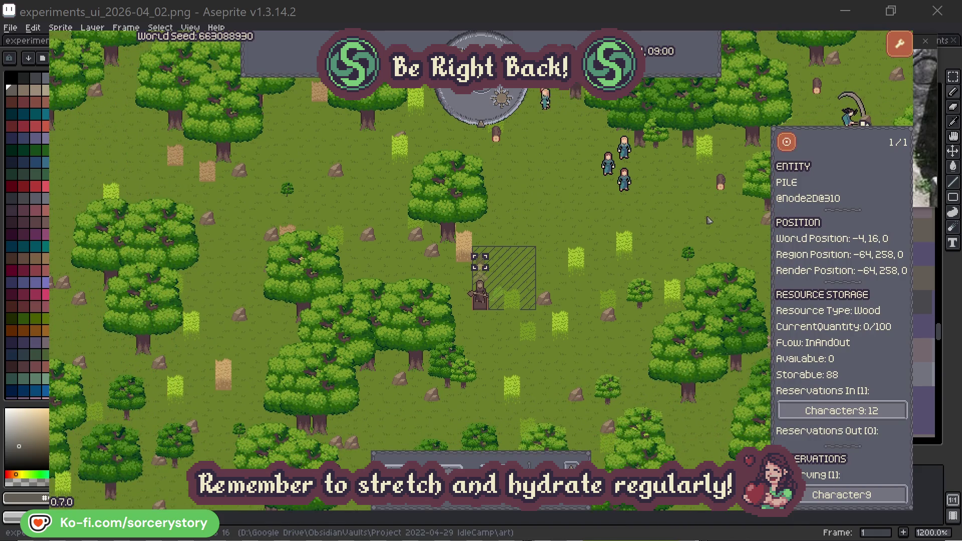
click(708, 221)
Inspect Character2 and the oak tree it targets, then close its details
click(628, 184)
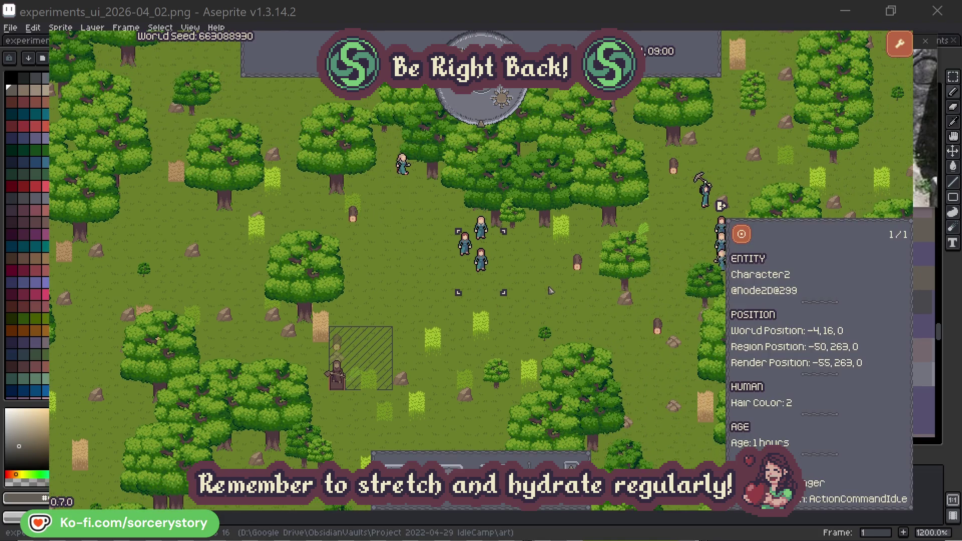
click(550, 289)
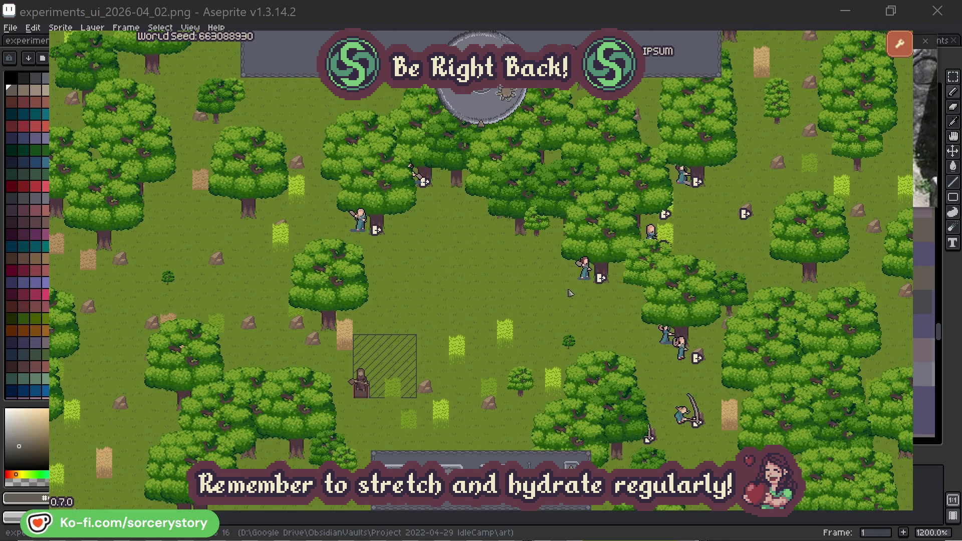
click(585, 269)
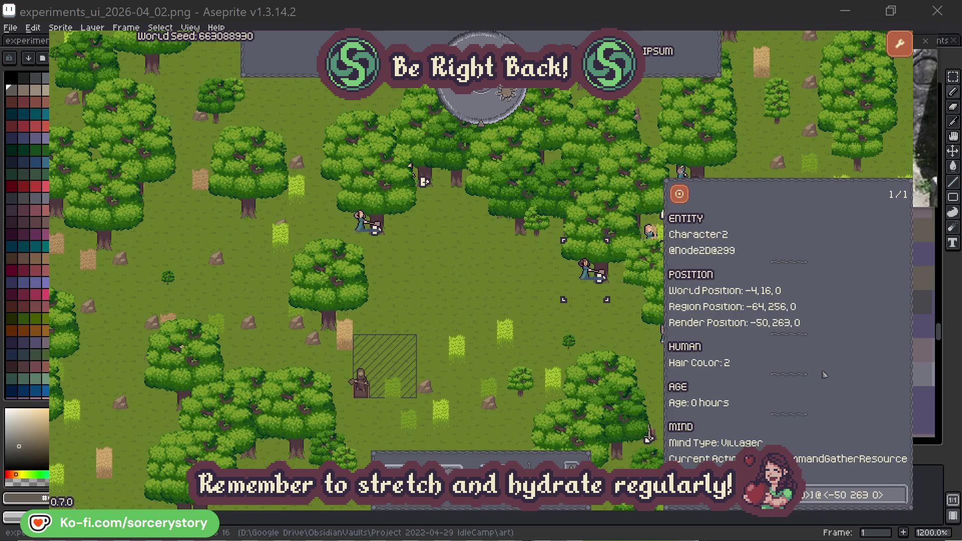
click(899, 500)
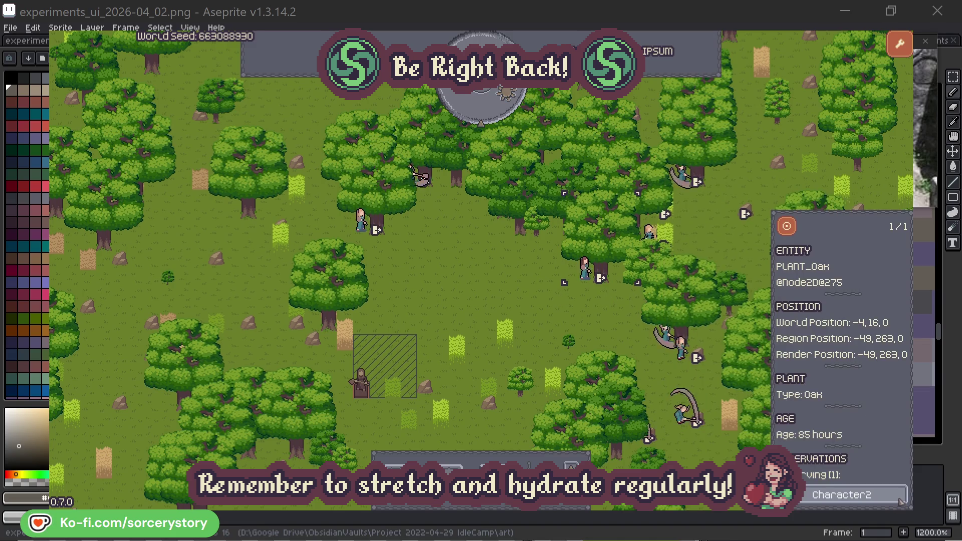
click(900, 501)
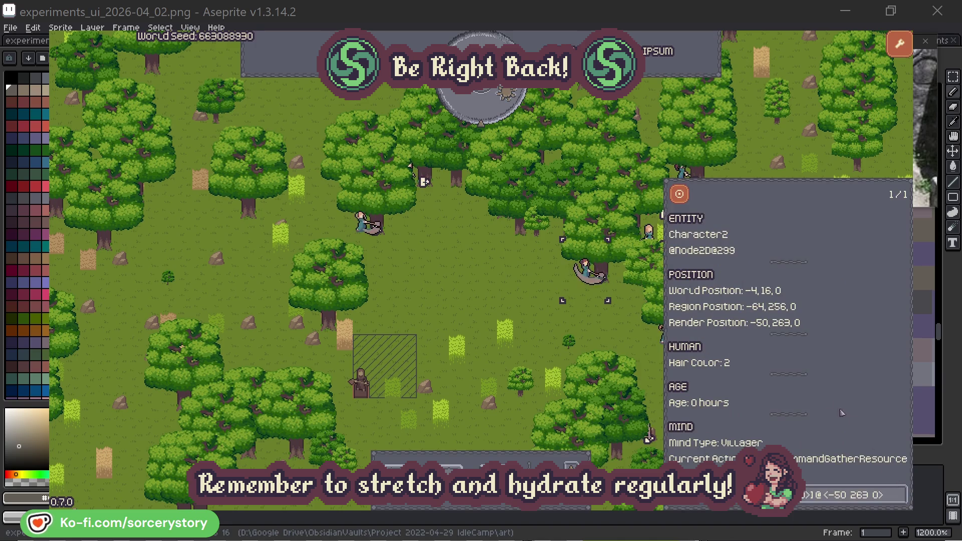
click(602, 333)
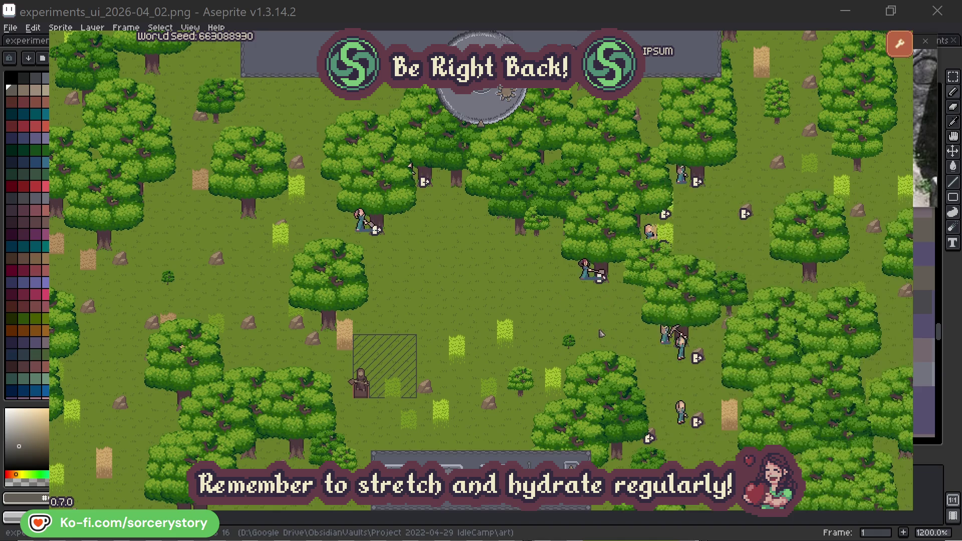
Check Character0's target oak tree, then advance the world one hour to 09:00
click(361, 221)
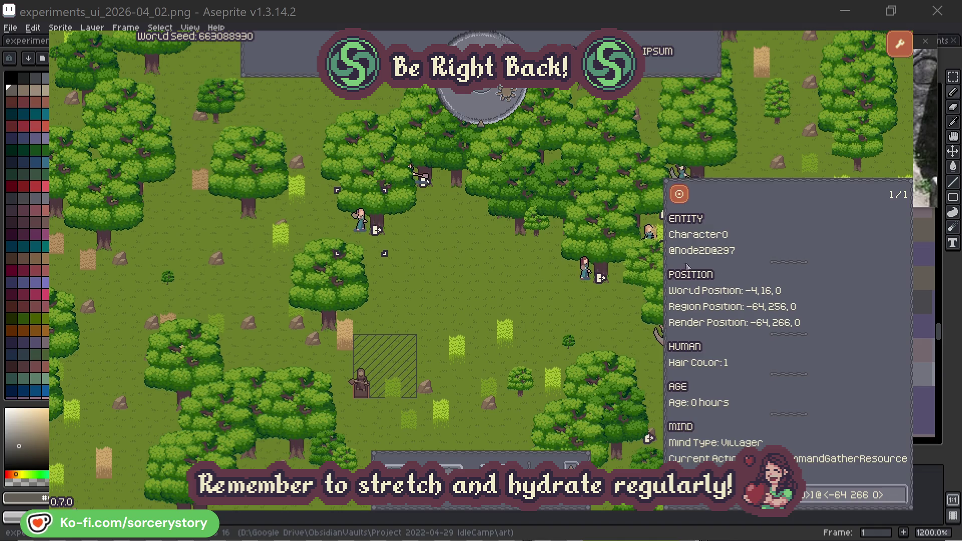
click(899, 494)
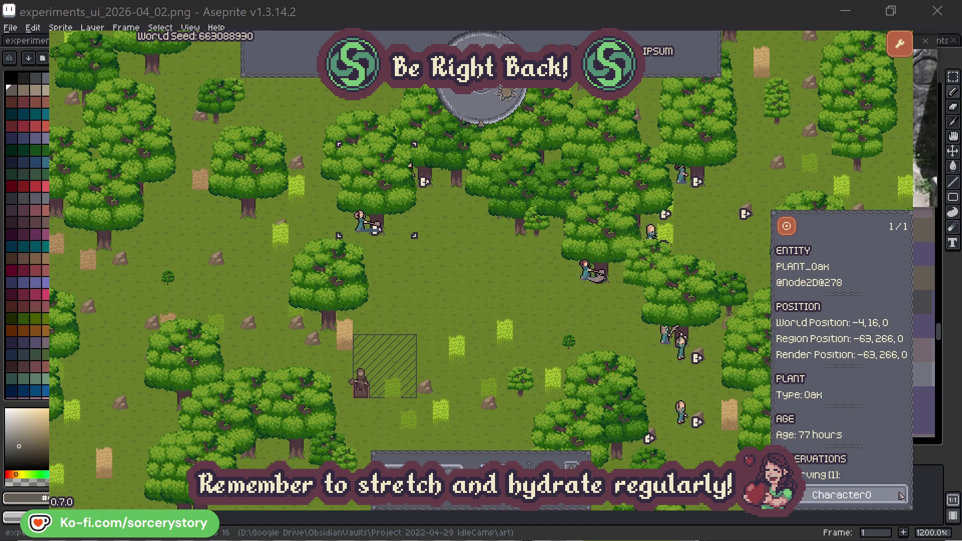
click(900, 495)
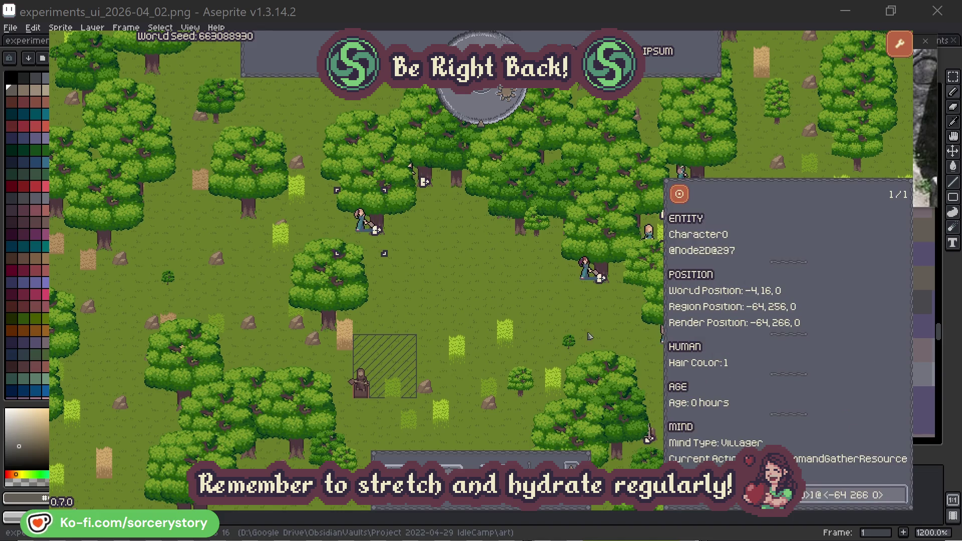
click(503, 301)
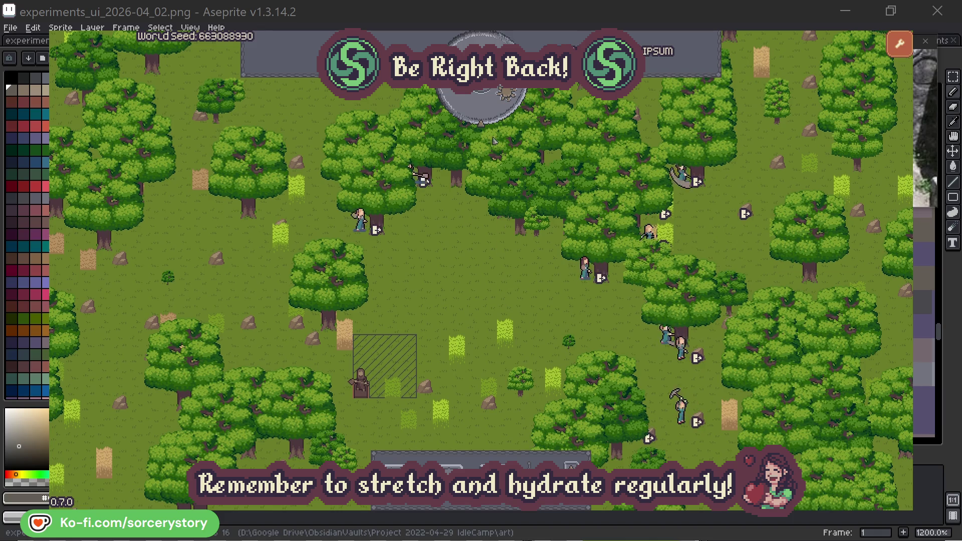
click(488, 113)
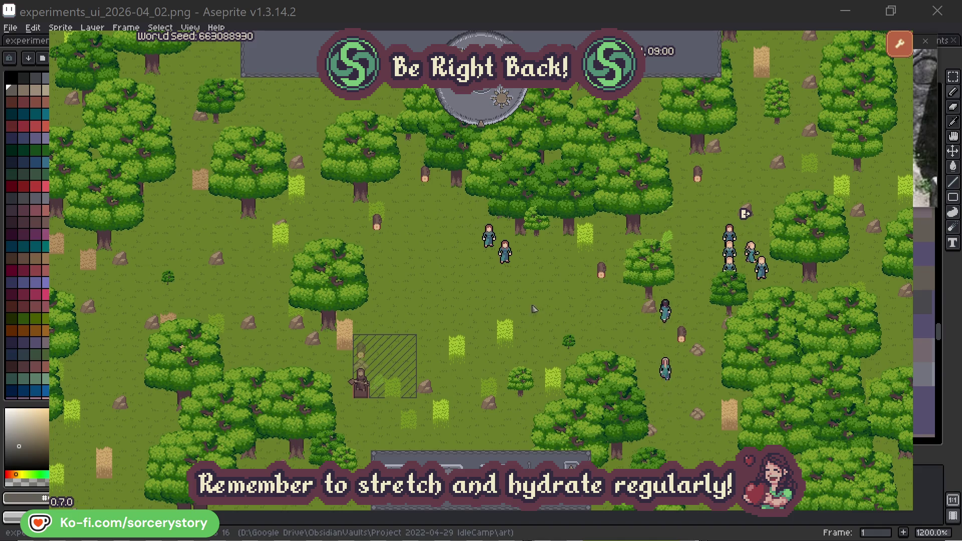
Follow Character9 from the wood pile to the 2 Herb pile and back, centring each, then close the inspector
click(376, 346)
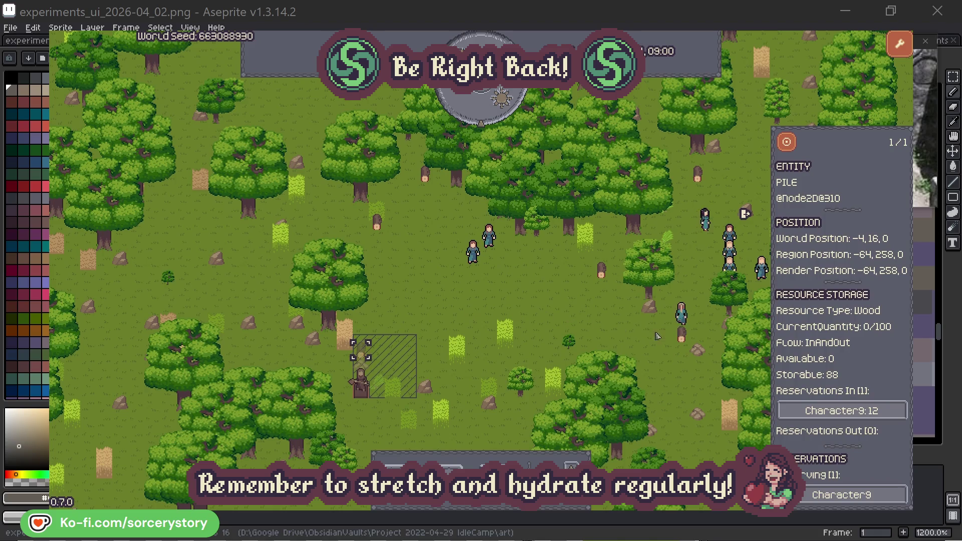
click(885, 412)
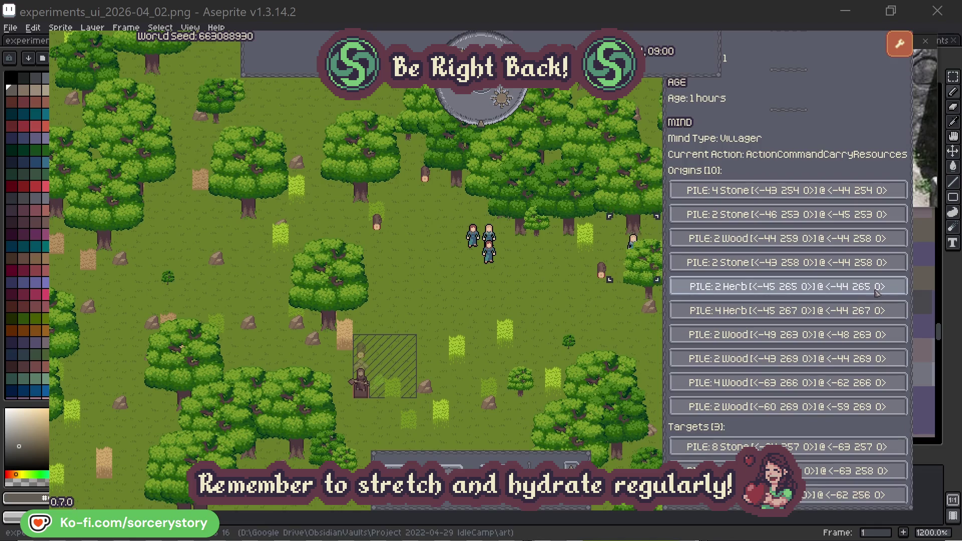
click(877, 289)
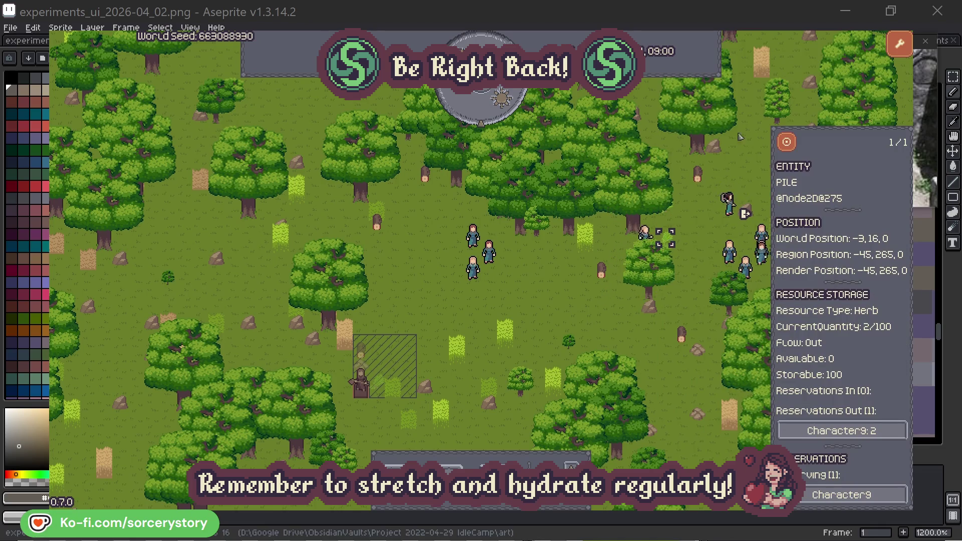
click(794, 146)
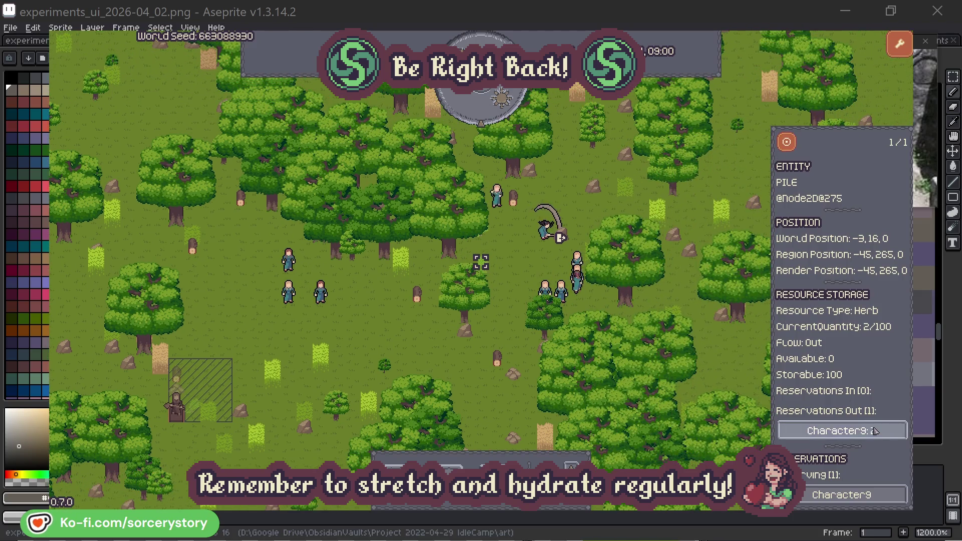
click(866, 434)
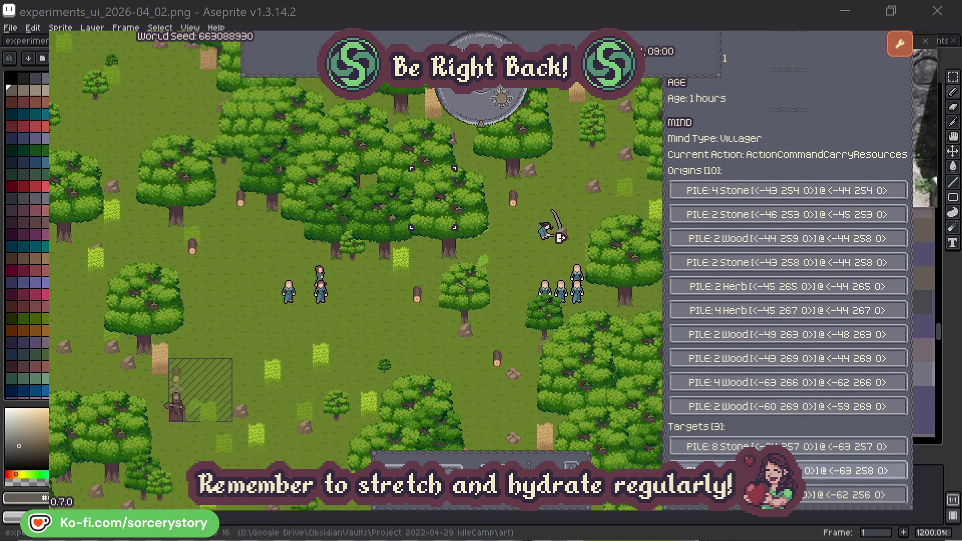
click(852, 471)
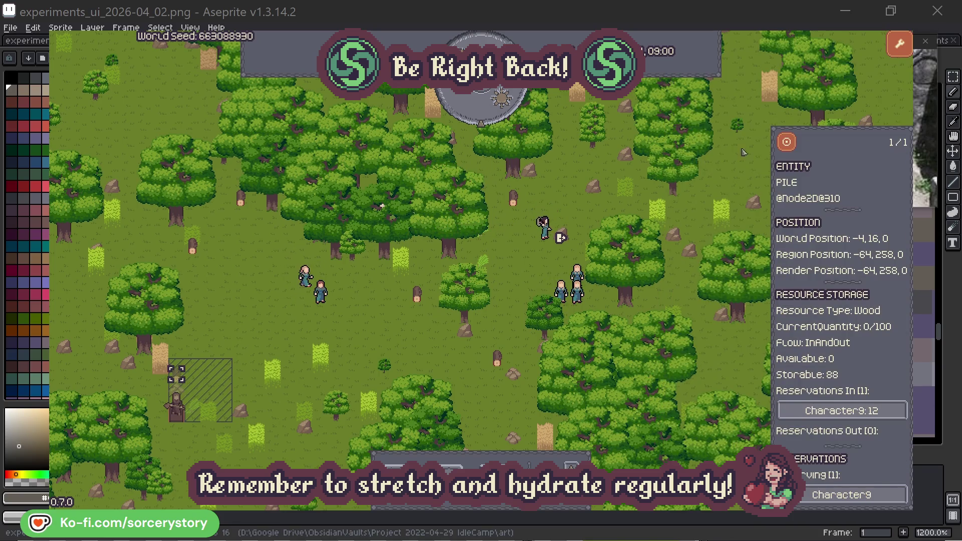
click(787, 144)
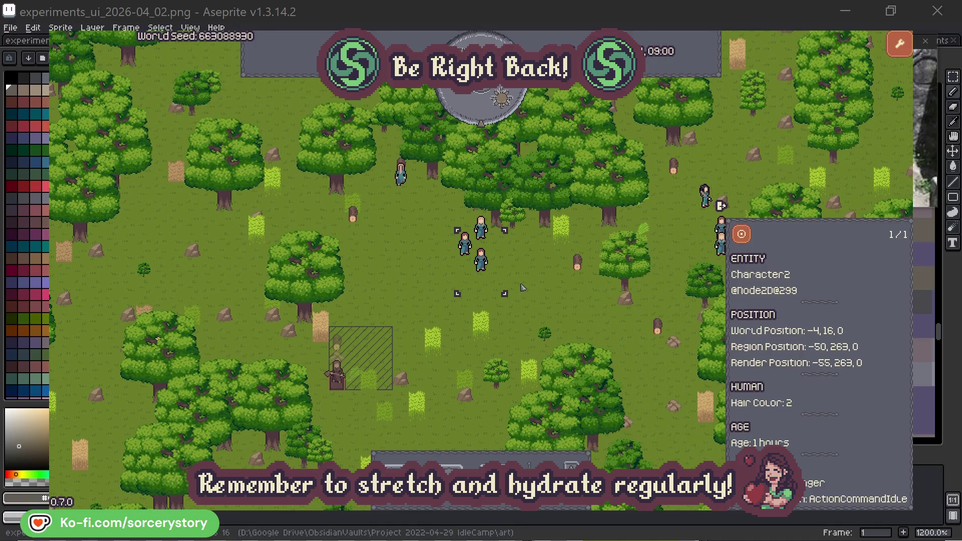
click(524, 287)
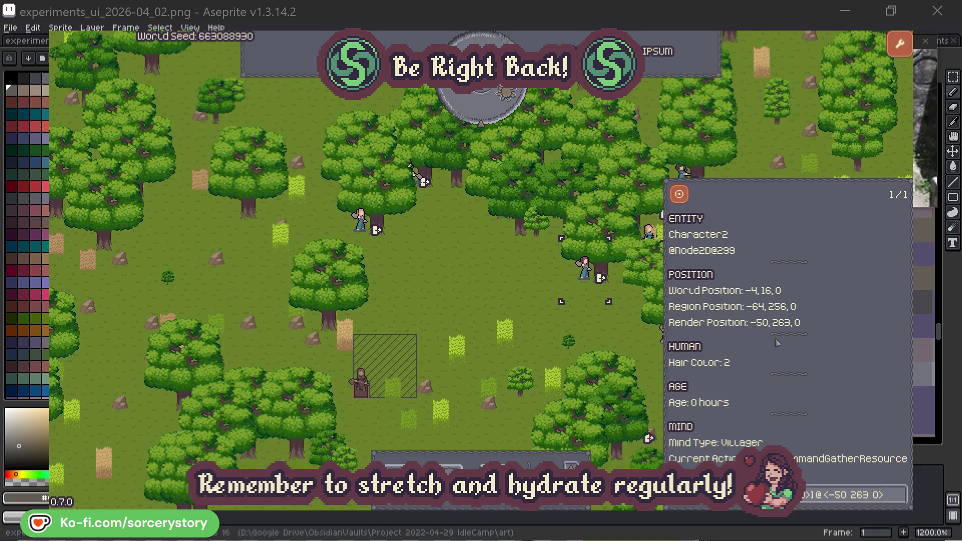
Check the oaks Character2 and Character0 are targeting, then advance the clock one hour to 09:00
click(901, 501)
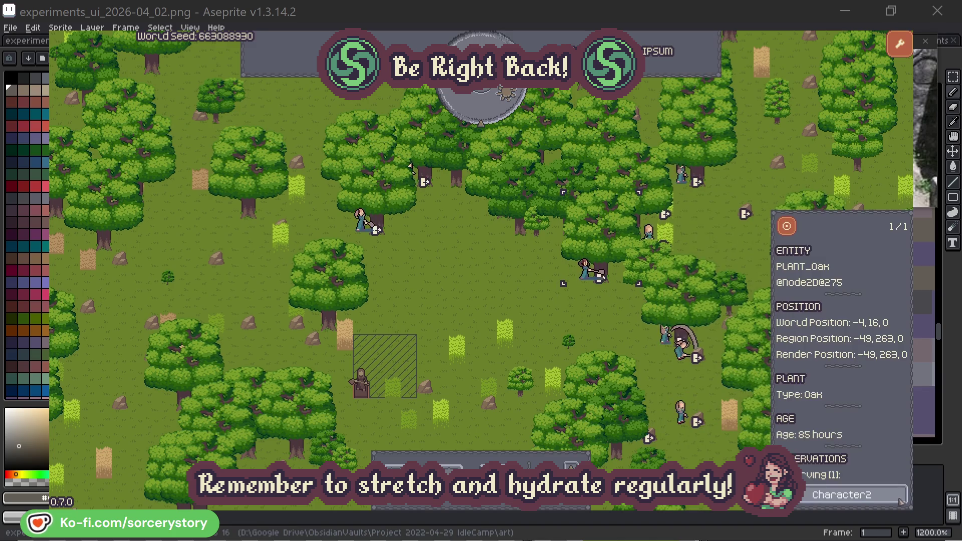
click(901, 500)
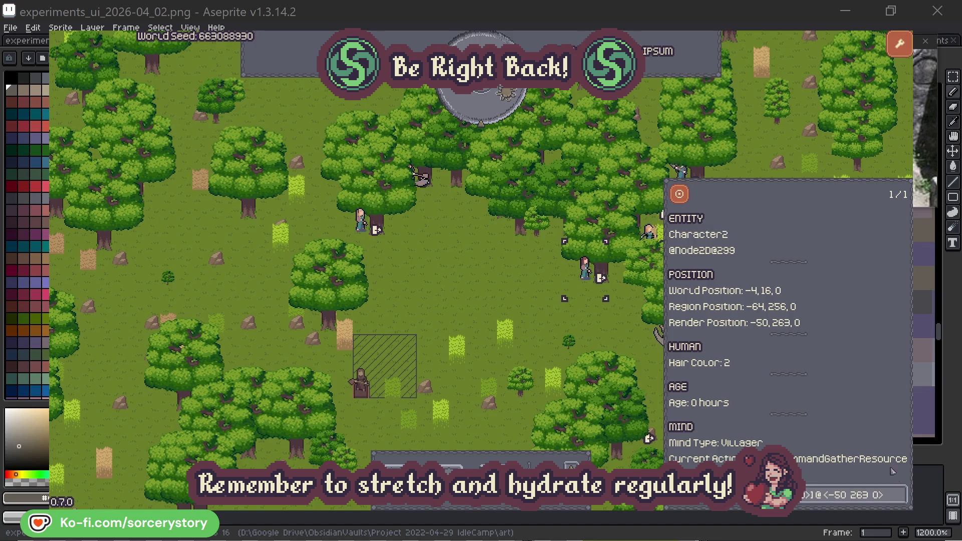
click(594, 326)
click(361, 223)
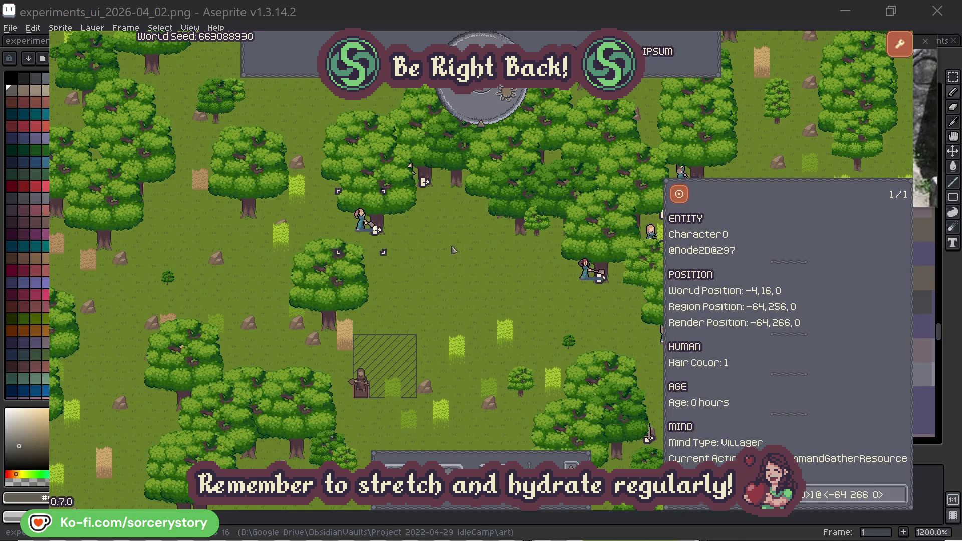
click(900, 495)
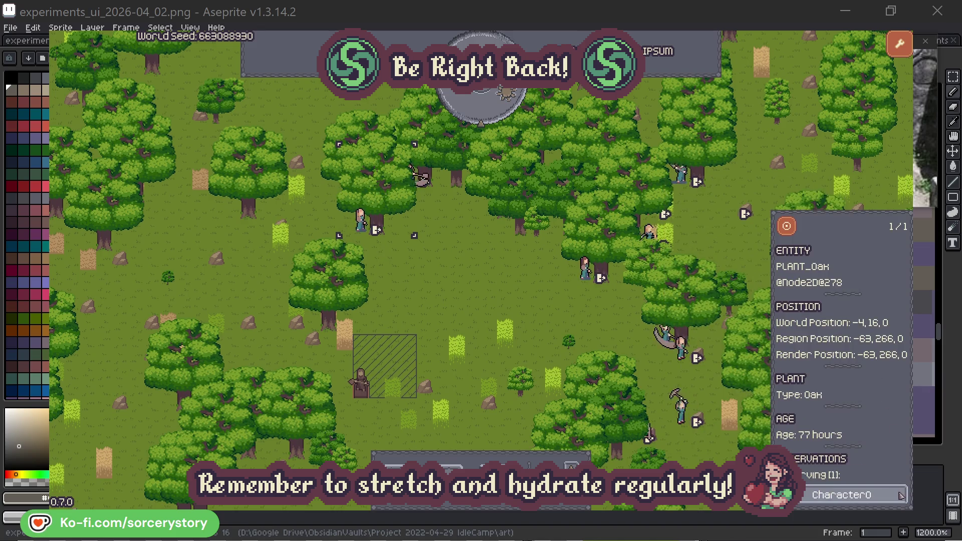
click(900, 495)
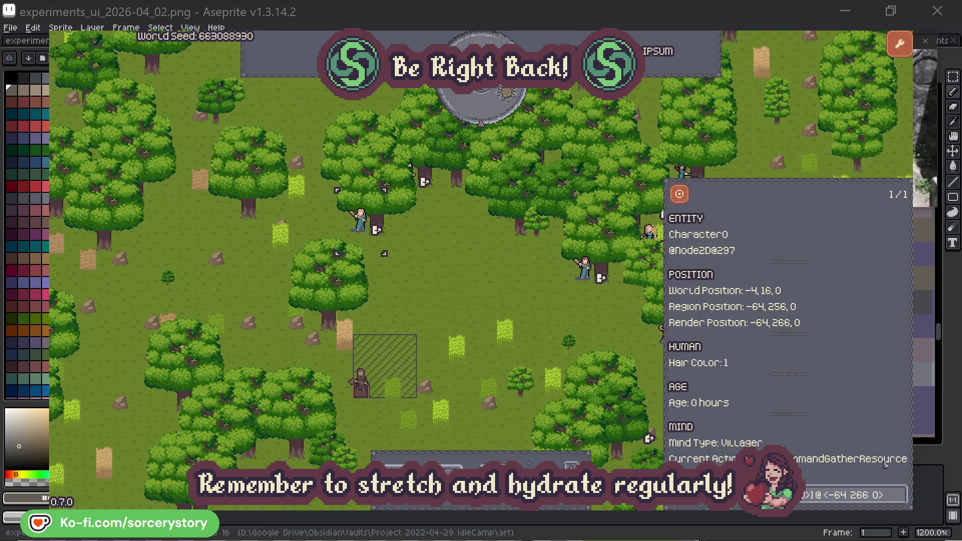
click(503, 301)
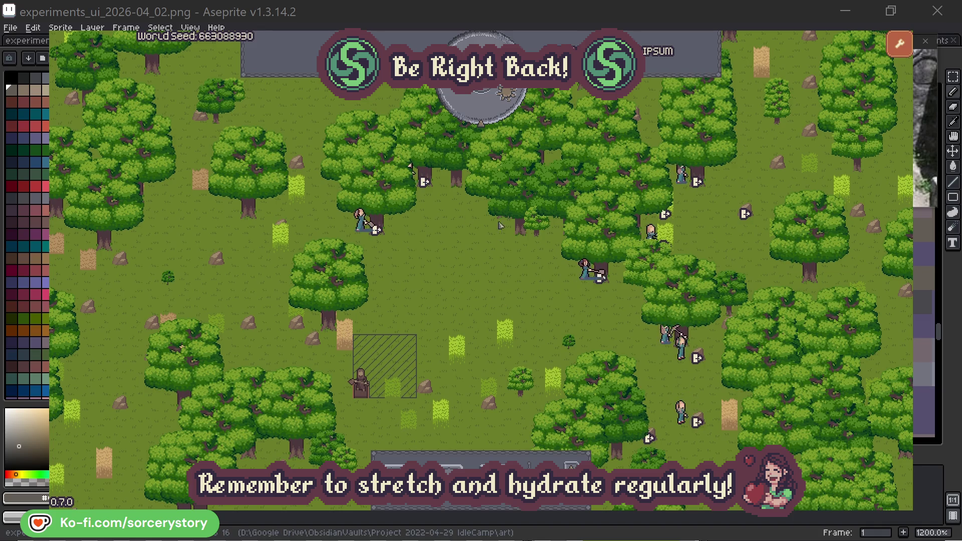
click(489, 113)
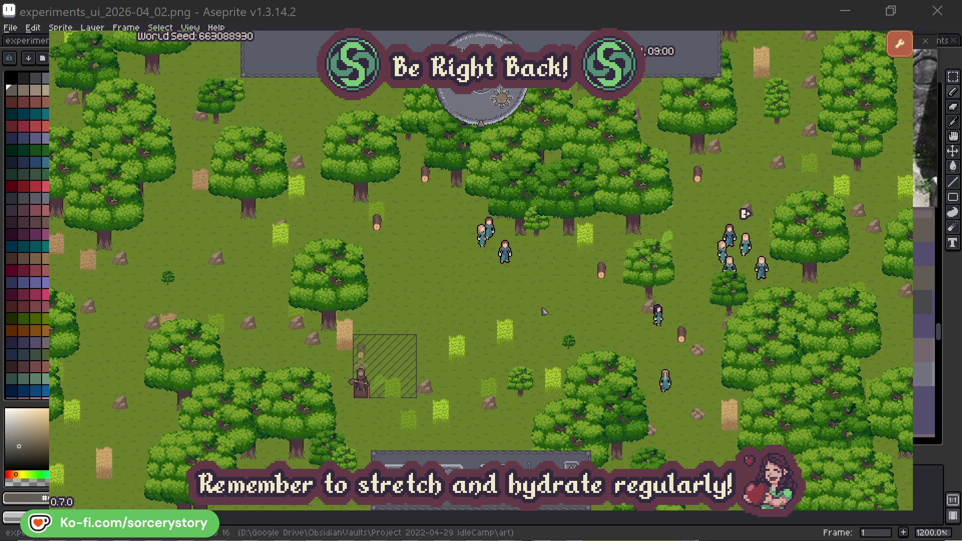
Go from the Wood pile through Character9 to the 2 Herb pile, centre it, and view its task
click(372, 348)
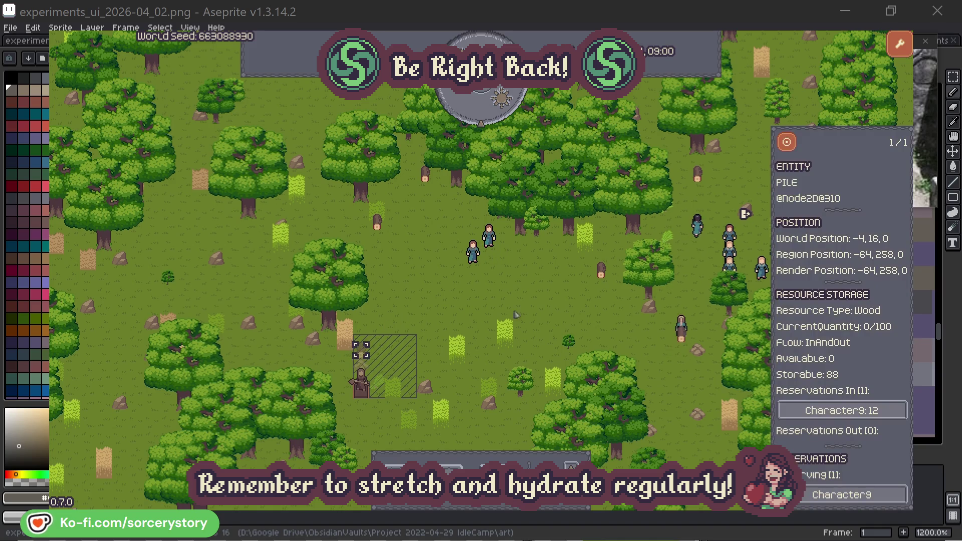
click(884, 413)
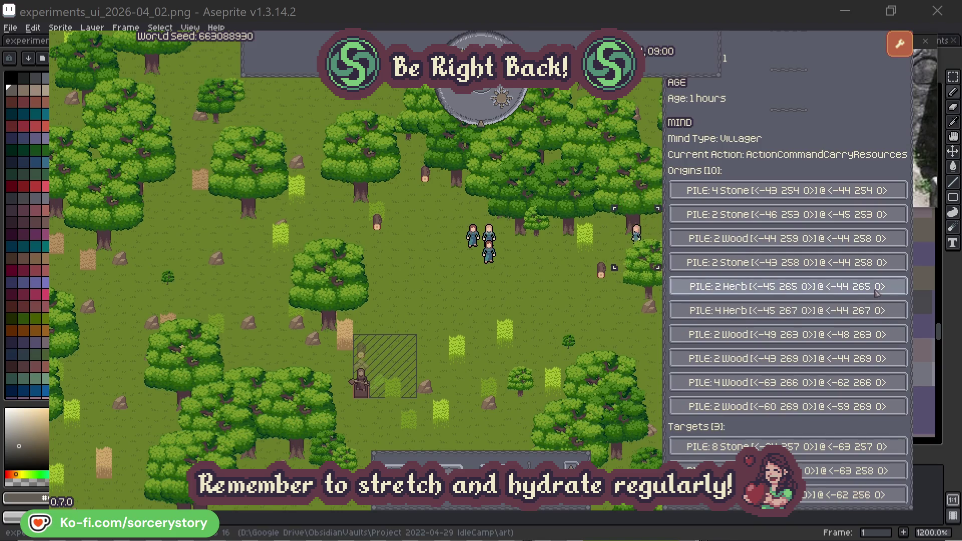
click(877, 293)
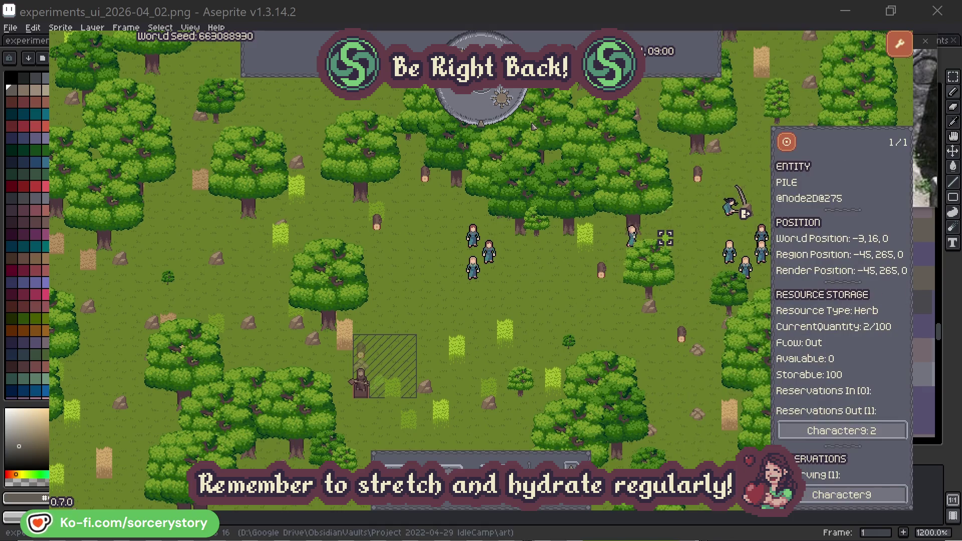
click(795, 149)
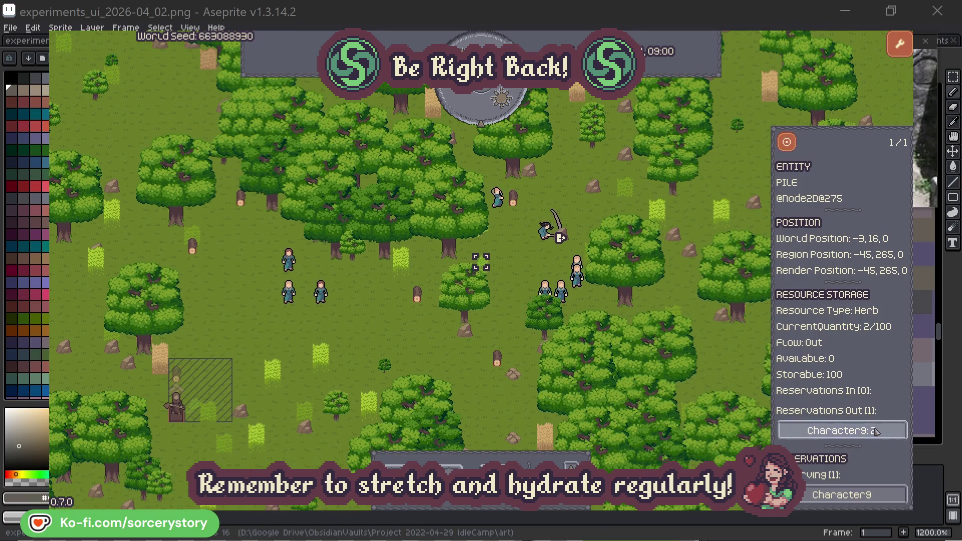
click(841, 430)
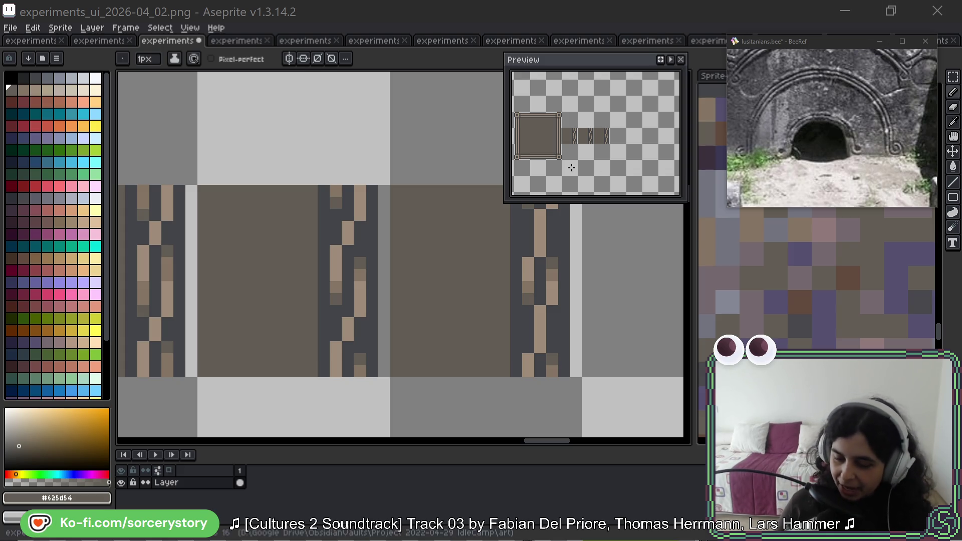
click(100, 41)
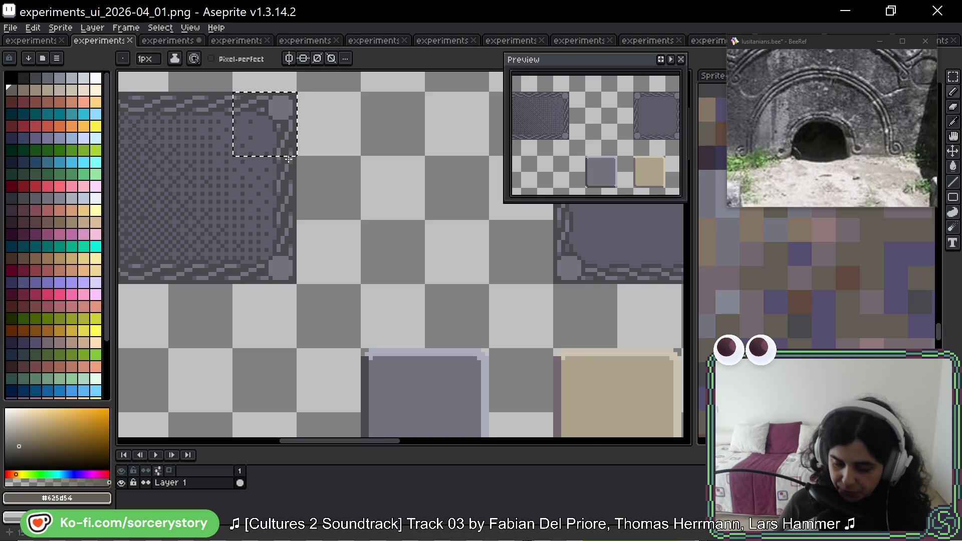
scroll(308, 186, up, 6)
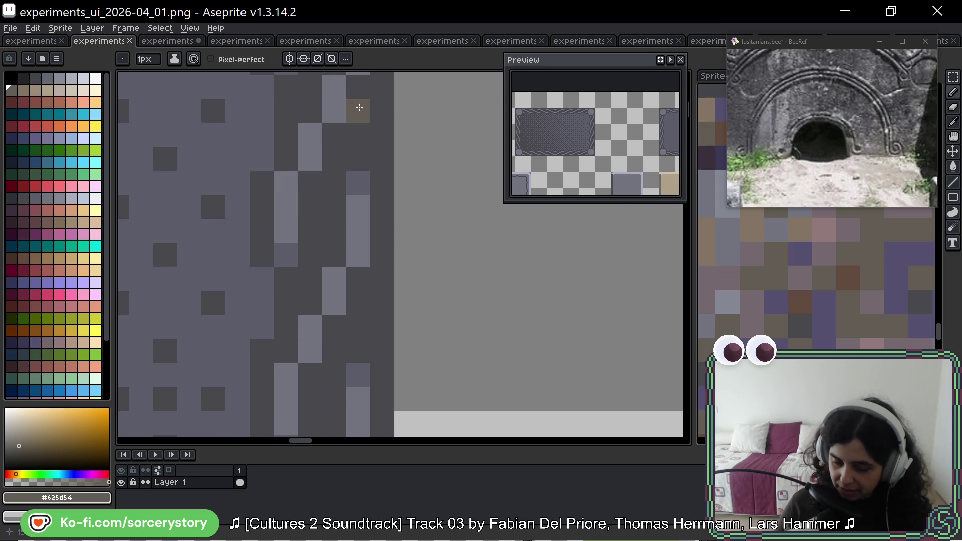
drag(371, 119, 384, 214)
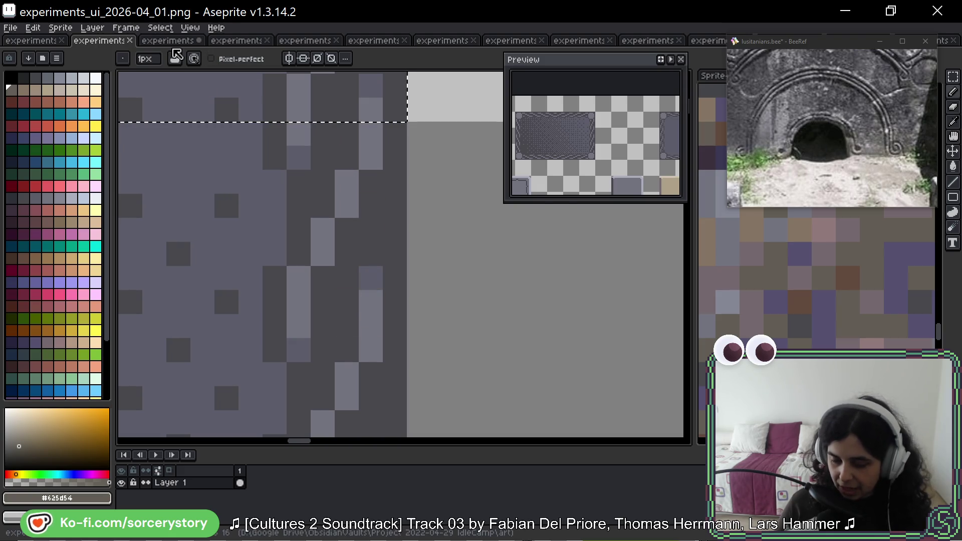
key(ctrl+Tab)
scroll(440, 318, down, 1)
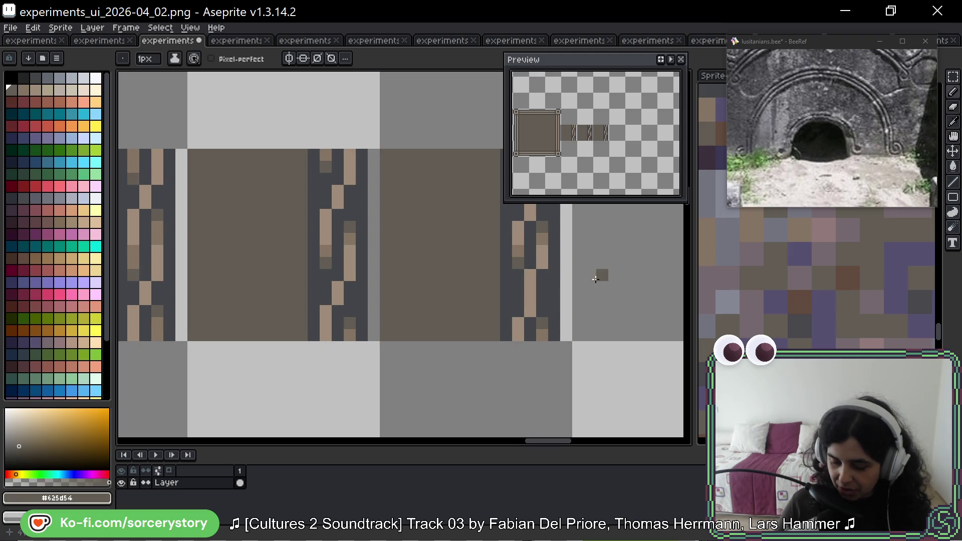
Paint two #625d54 pixels onto the zigzag border strip tile, then zoom out and back in to review
scroll(597, 279, right, 1)
drag(528, 254, 438, 240)
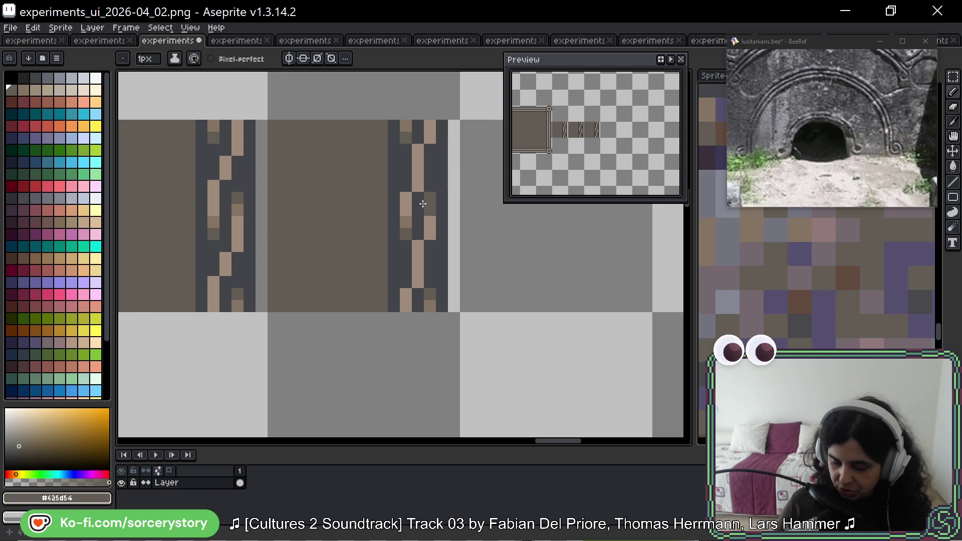
click(424, 240)
click(412, 196)
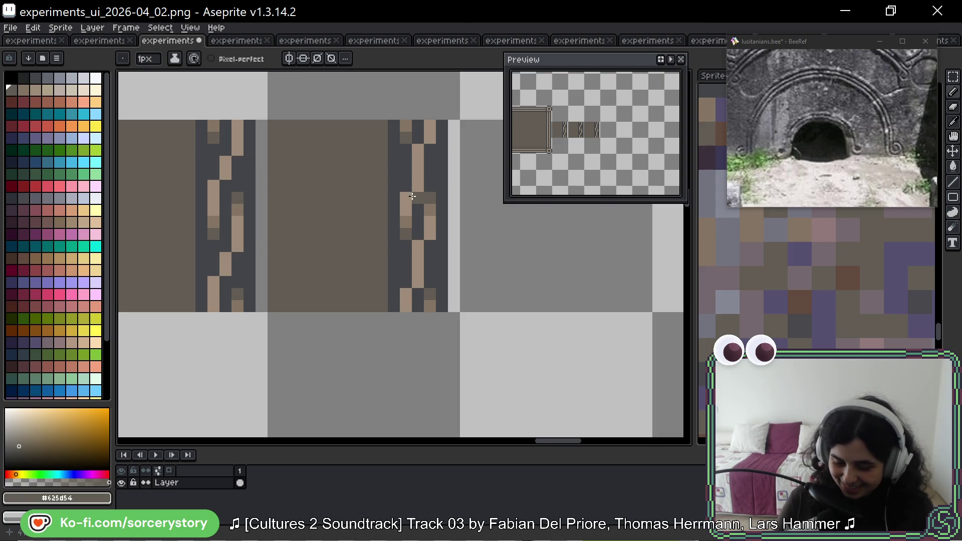
scroll(279, 240, down, 5)
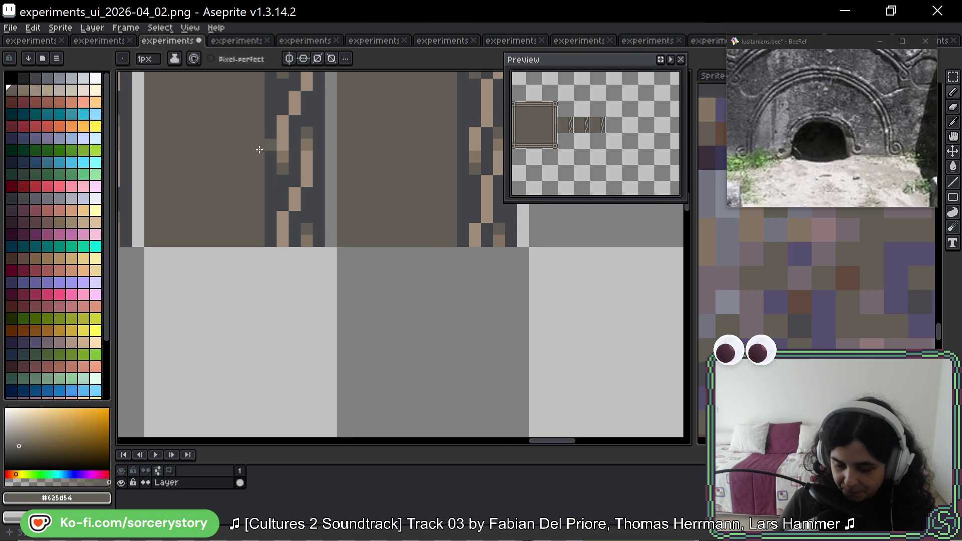
scroll(437, 269, down, 2)
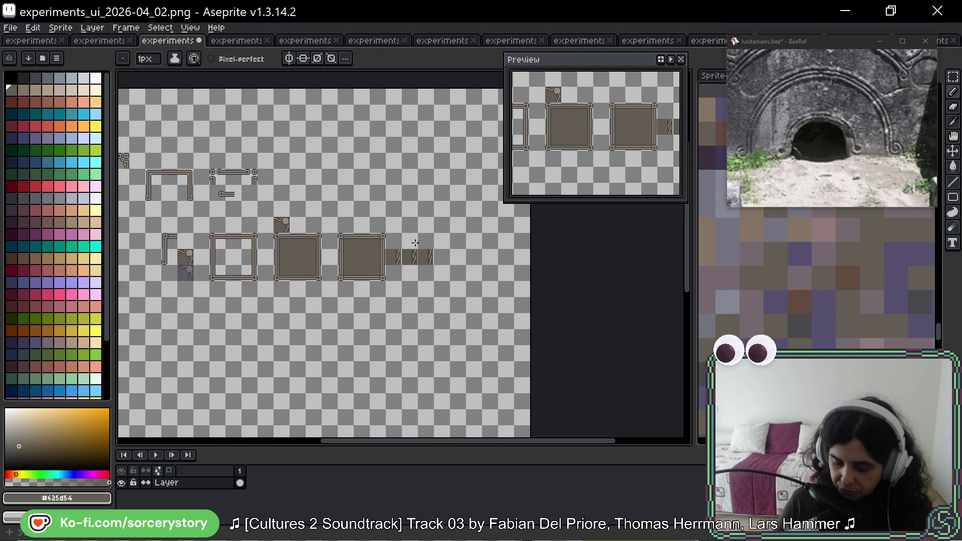
scroll(416, 259, up, 4)
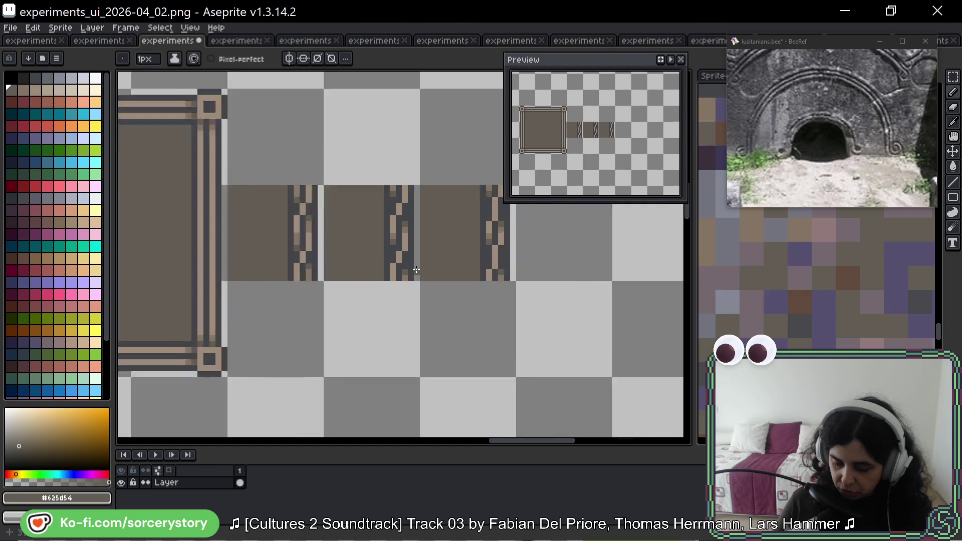
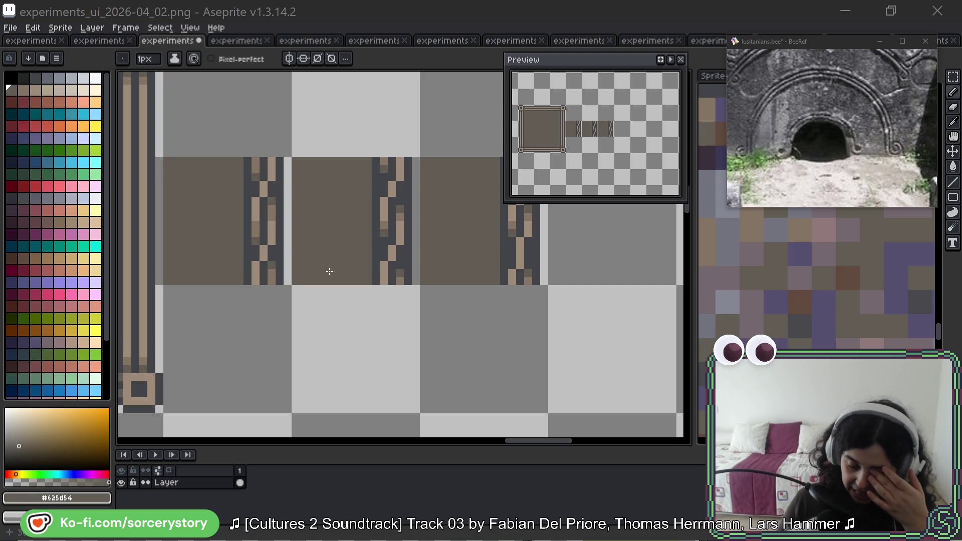
Bring the rope strip tile into view and undo the stray dark pixel in its grey column
drag(401, 275, 377, 240)
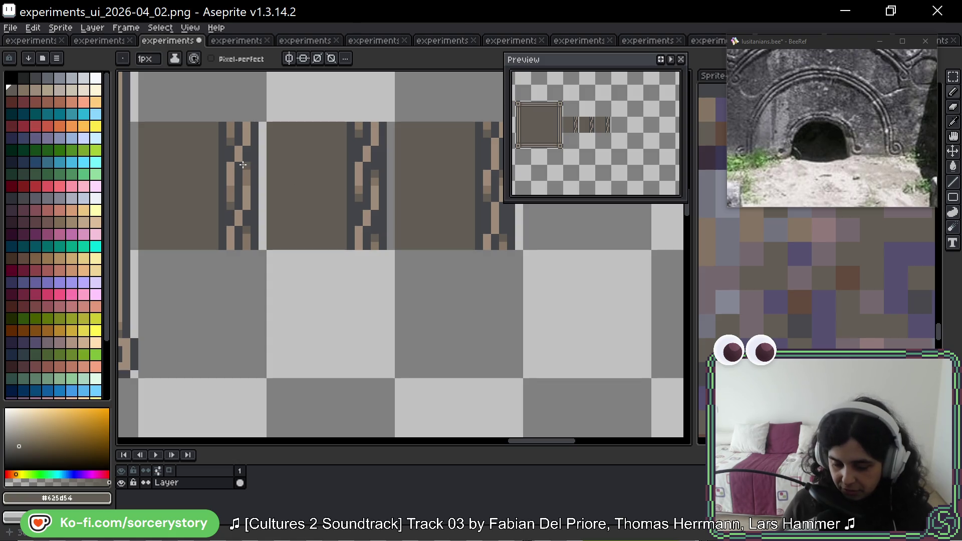
scroll(408, 251, right, 3)
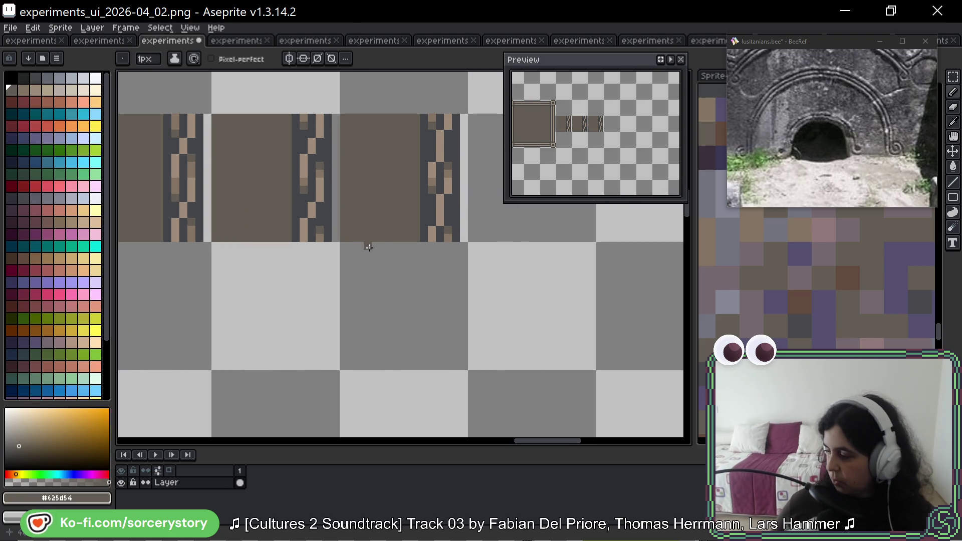
scroll(385, 230, down, 3)
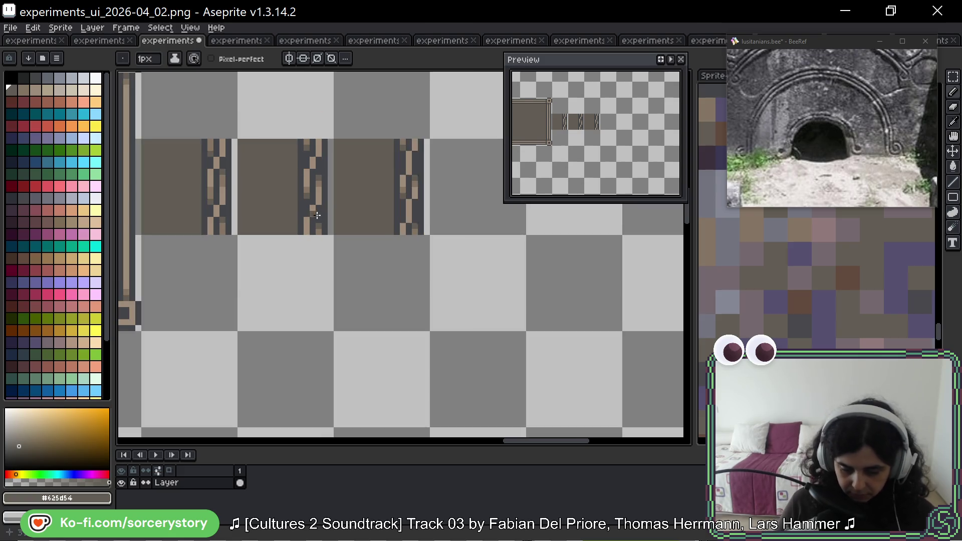
scroll(319, 193, up, 2)
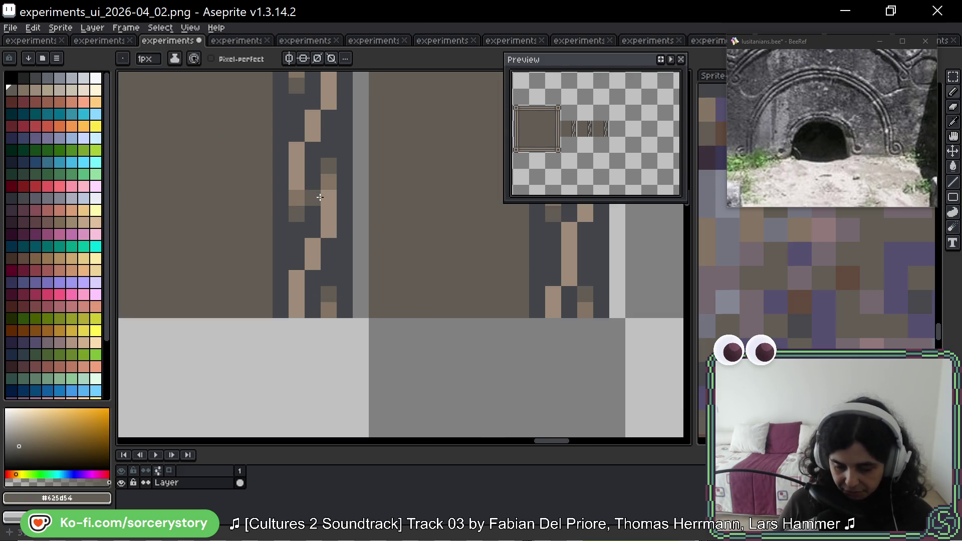
drag(356, 174, 348, 215)
click(347, 211)
key(ctrl+z)
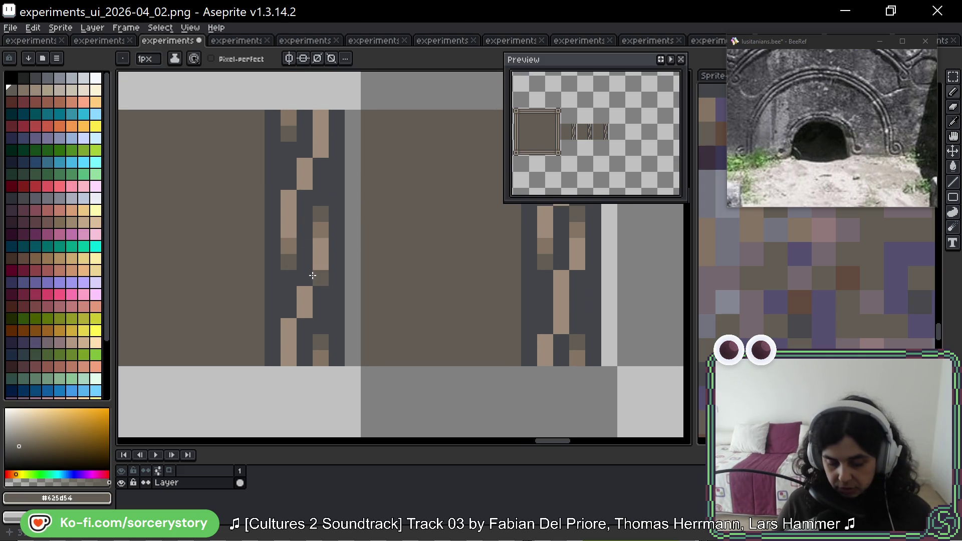
Sample the muted brown #857565 and darken one pixel of the left tan strand
alt+click(323, 245)
click(291, 231)
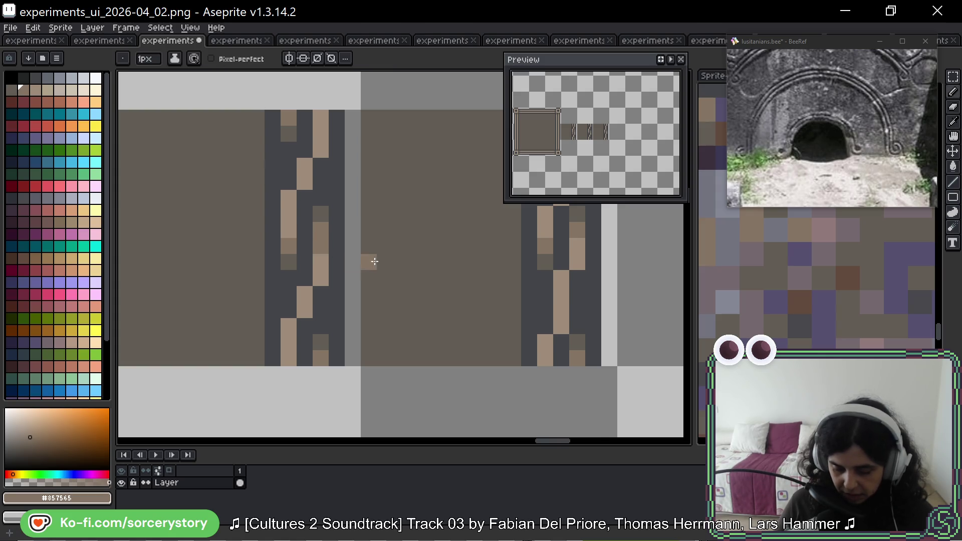
scroll(365, 260, down, 2)
click(951, 80)
Drop the moved strip tile, darken the top pixel of its right tan strand, and deselect
mouse_move(437, 284)
mouse_down()
mouse_move(430, 187)
mouse_move(376, 387)
mouse_move(260, 318)
mouse_move(260, 381)
mouse_move(351, 200)
mouse_move(431, 195)
mouse_up()
scroll(351, 202, up, 3)
scroll(296, 232, up, 1)
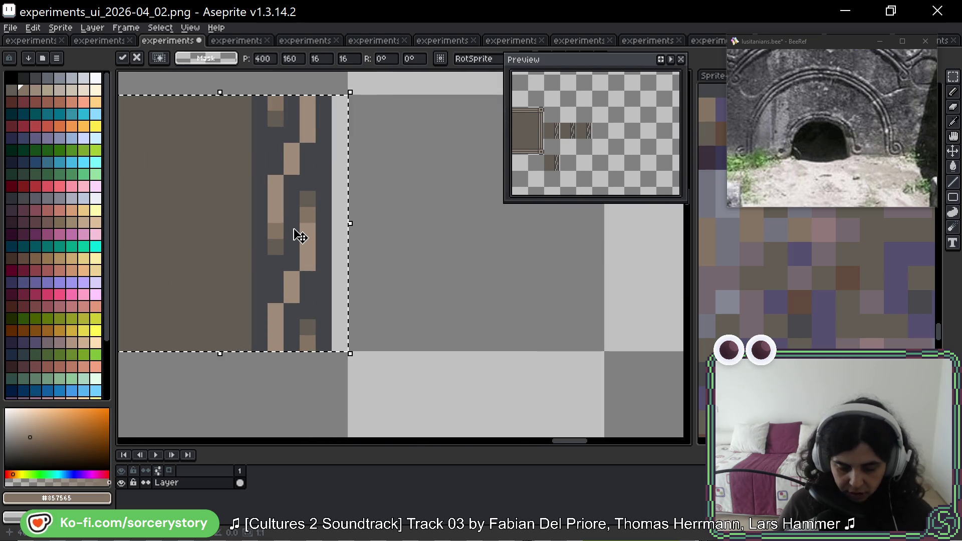
key(b)
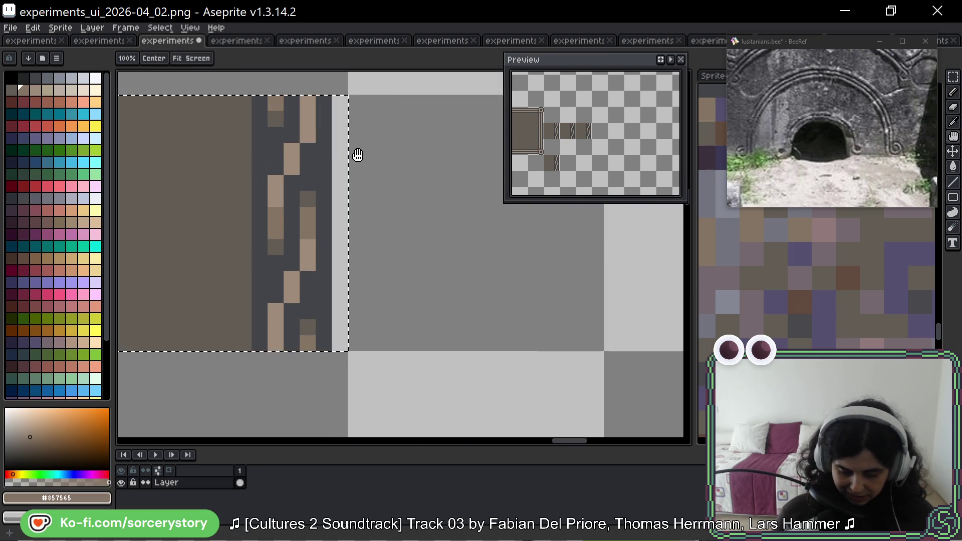
scroll(357, 155, up, 1)
click(308, 120)
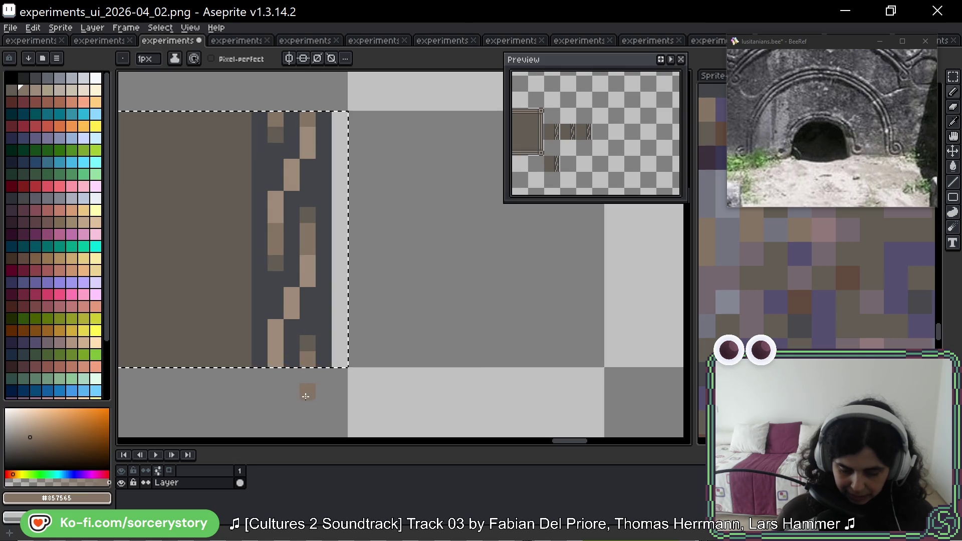
scroll(483, 275, down, 2)
key(ctrl+d)
scroll(453, 314, down, 1)
drag(492, 337, 467, 285)
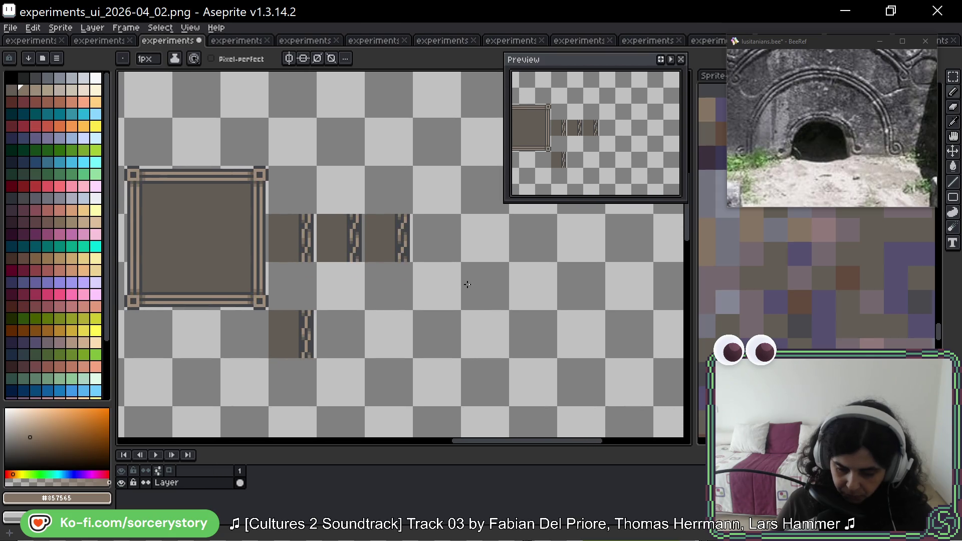
scroll(404, 242, up, 2)
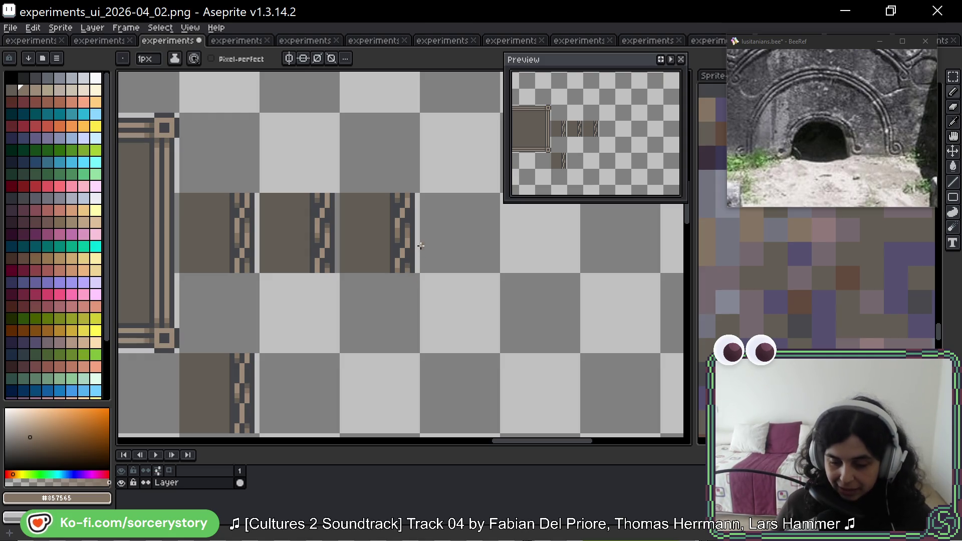
Zoom the stone reference out to the full carved arch and pan to the whole panel frame
click(831, 101)
scroll(869, 156, up, 3)
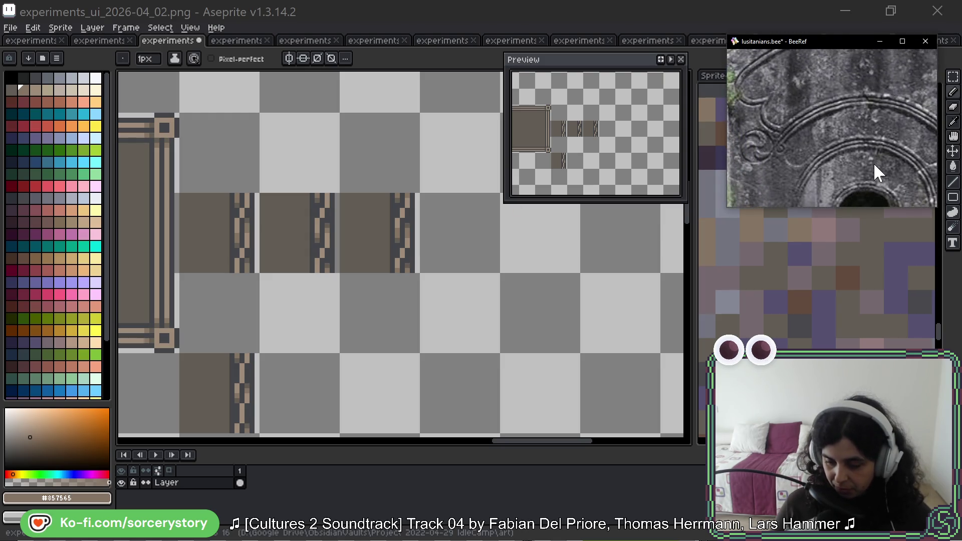
scroll(873, 163, down, 3)
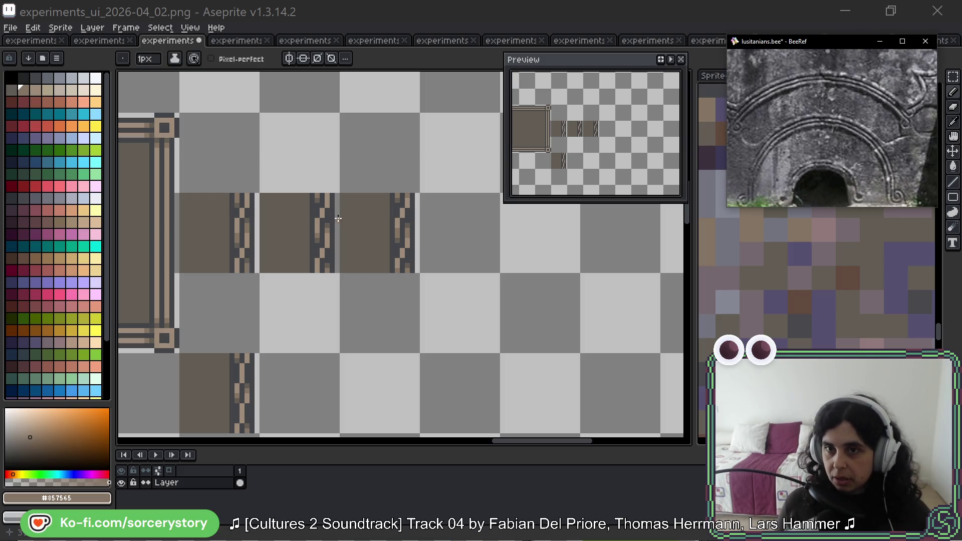
scroll(316, 275, down, 2)
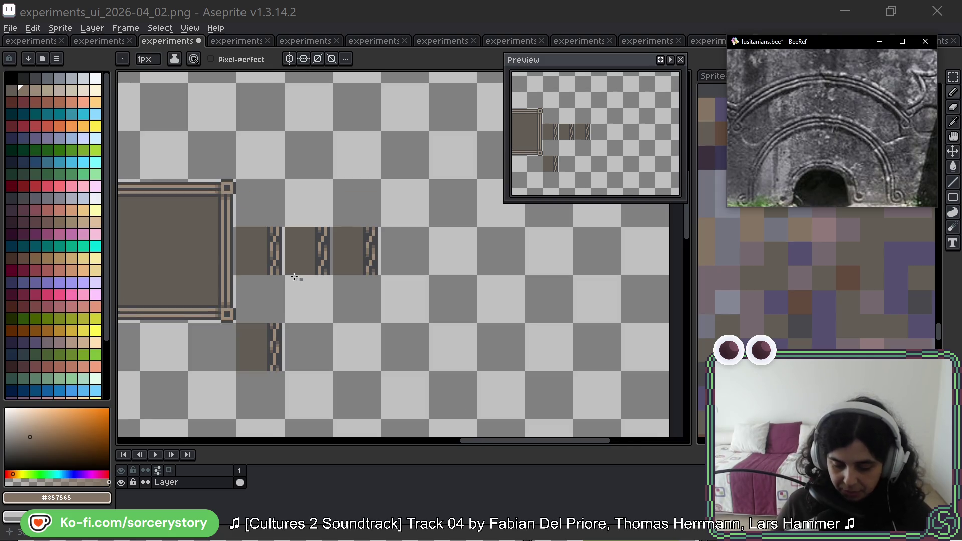
scroll(301, 279, up, 1)
drag(369, 253, 379, 253)
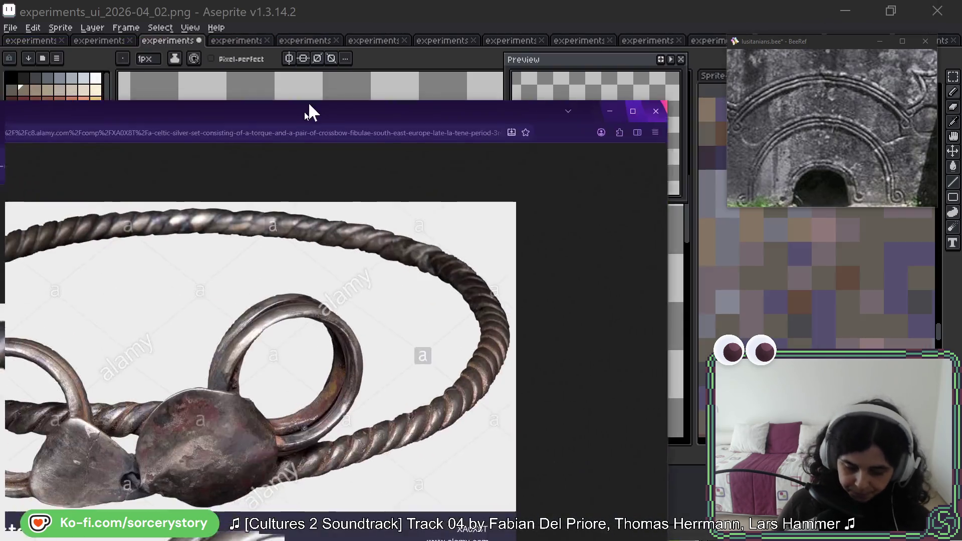
drag(304, 110, 550, 20)
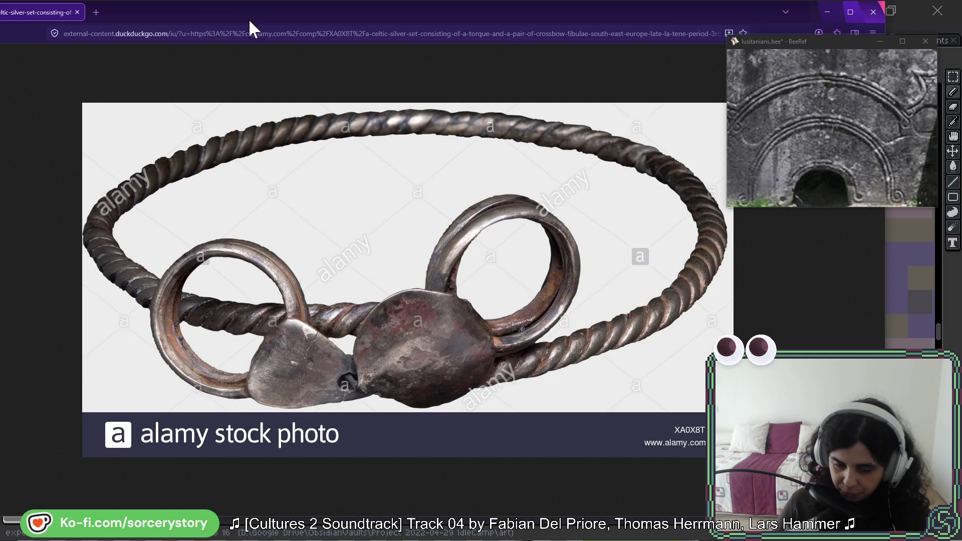
key(alt+Tab)
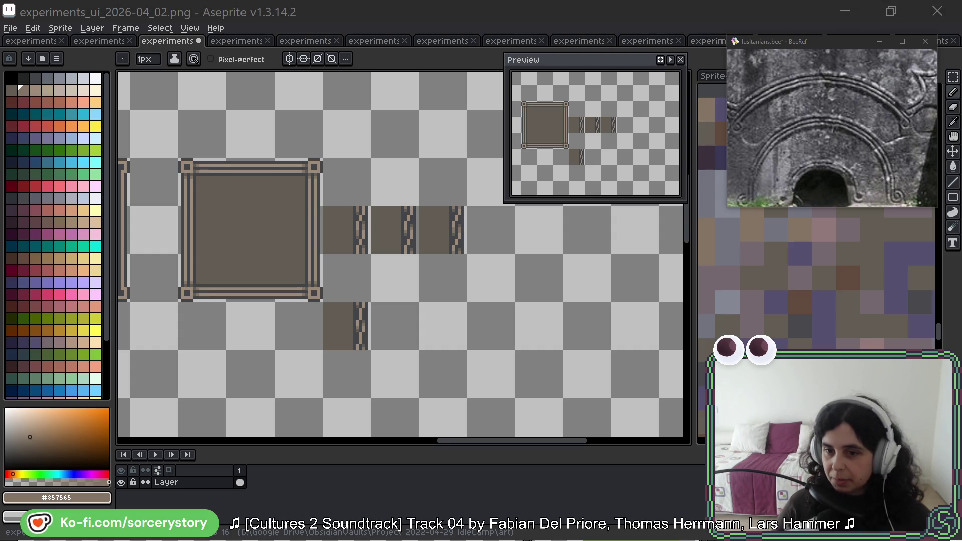
drag(466, 296, 439, 298)
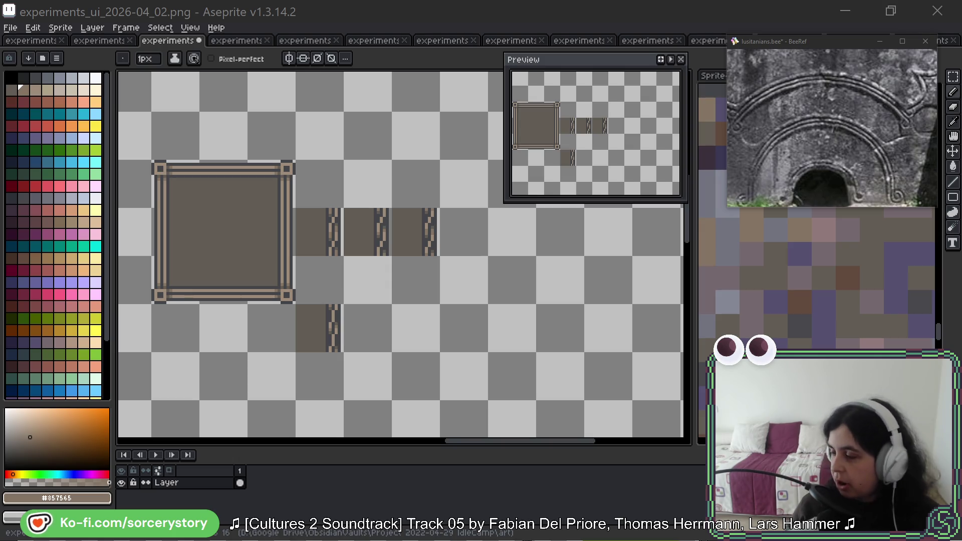
key(alt+Tab)
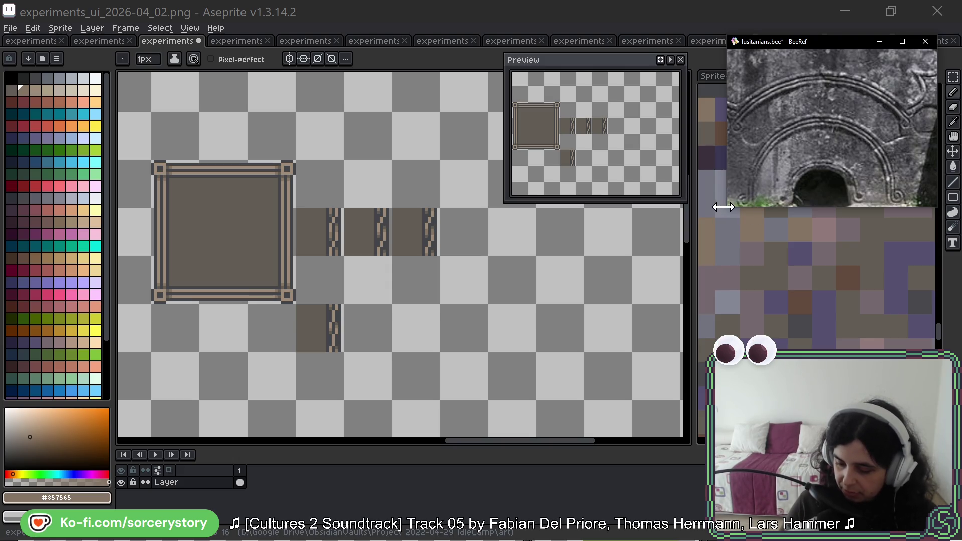
mouse_move(728, 210)
mouse_down()
mouse_move(419, 378)
mouse_move(200, 415)
mouse_up()
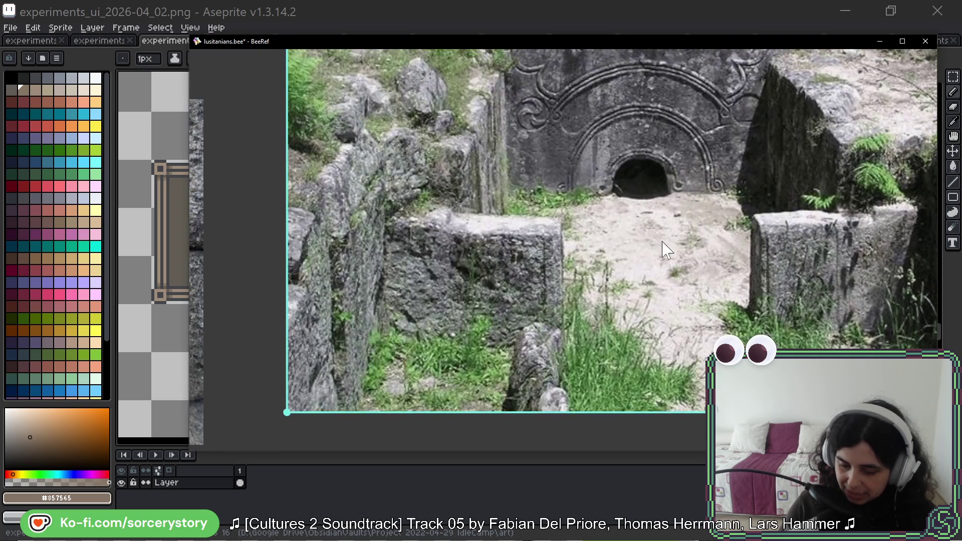
Scroll through the BeeRef board and fit the carved stone arch photo to the view
scroll(587, 242, down, 3)
scroll(593, 231, down, 3)
scroll(566, 235, up, 2)
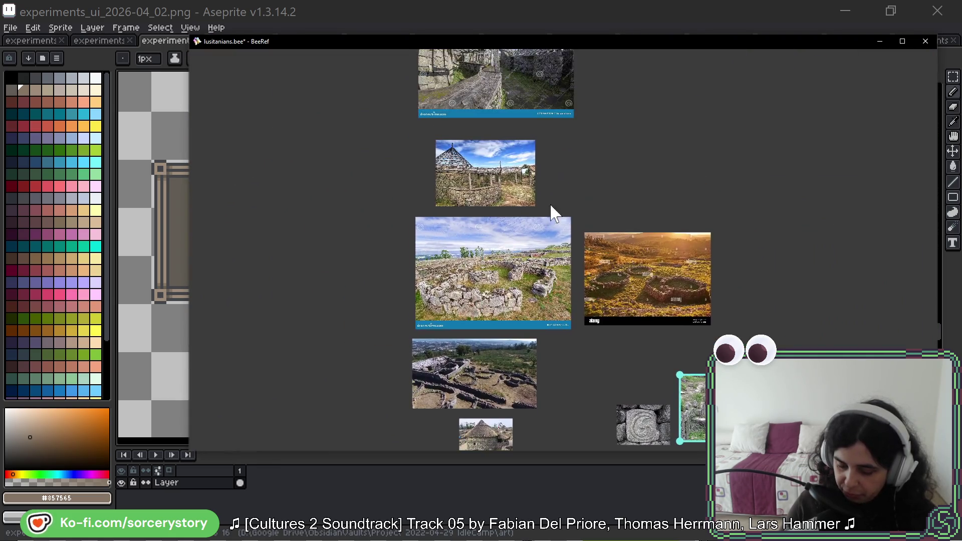
scroll(535, 230, up, 1)
scroll(501, 250, up, 5)
scroll(505, 262, right, 5)
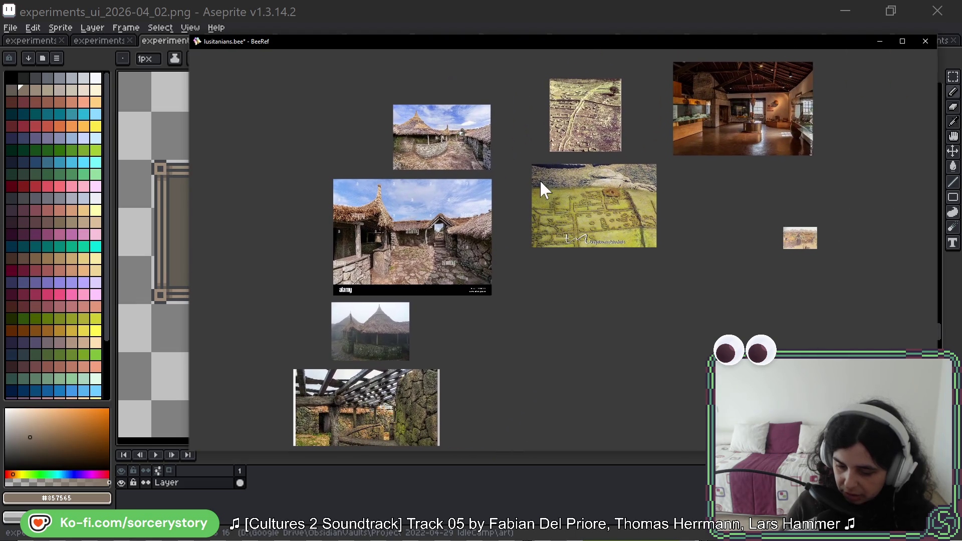
scroll(531, 207, down, 5)
scroll(556, 47, up, 3)
scroll(611, 88, down, 5)
click(530, 217)
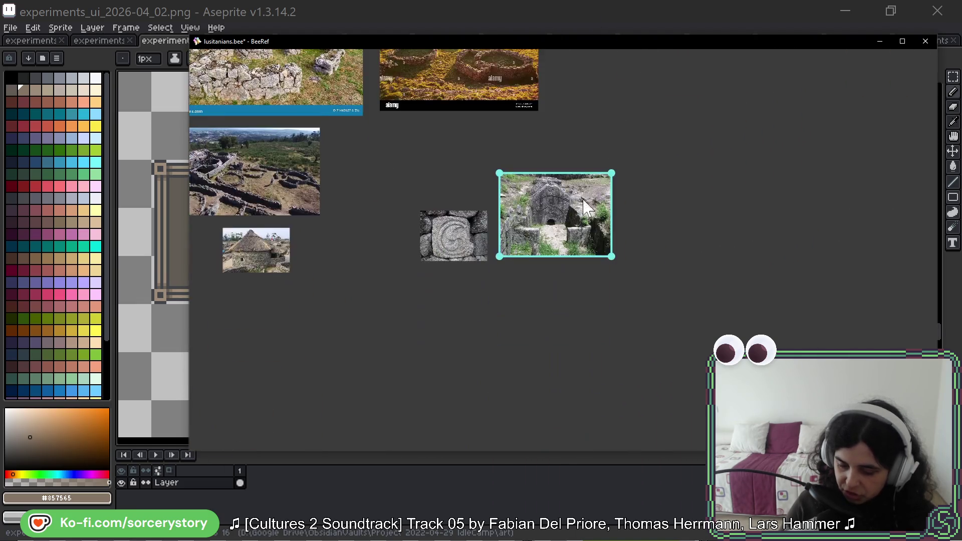
double_click(531, 217)
Adjust the arch zoom, return to Aseprite, and shrink the reference window to reveal the canvas
scroll(530, 216, up, 1)
scroll(531, 221, down, 2)
scroll(532, 223, up, 3)
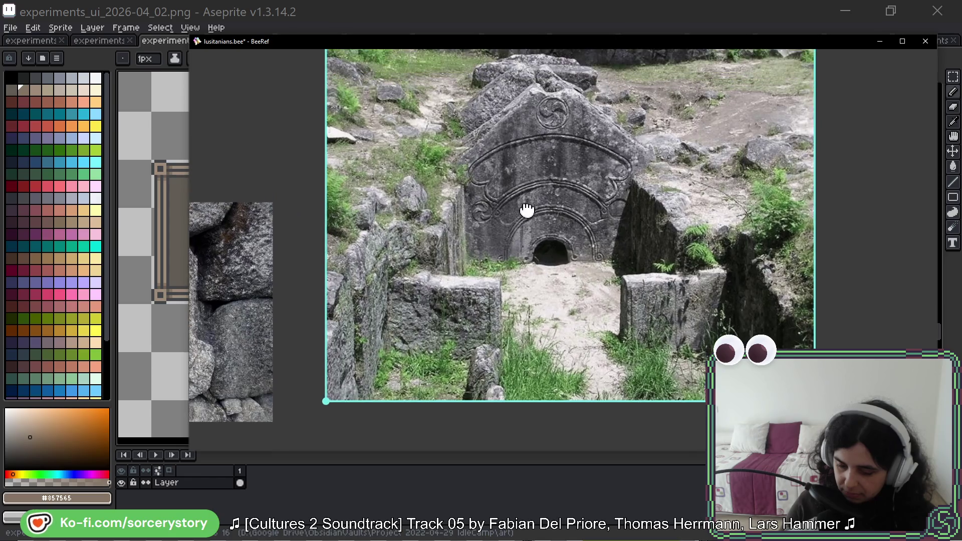
scroll(535, 231, up, 1)
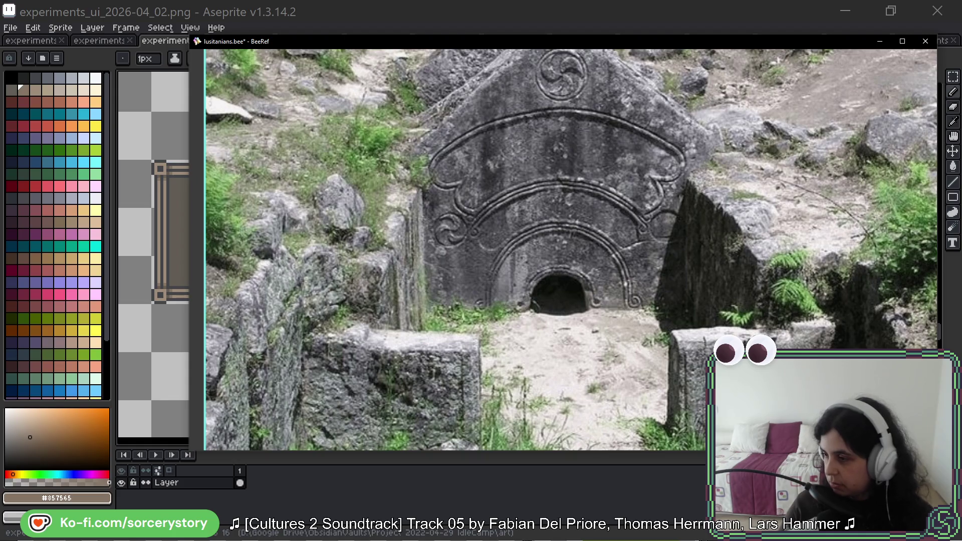
key(alt+Tab)
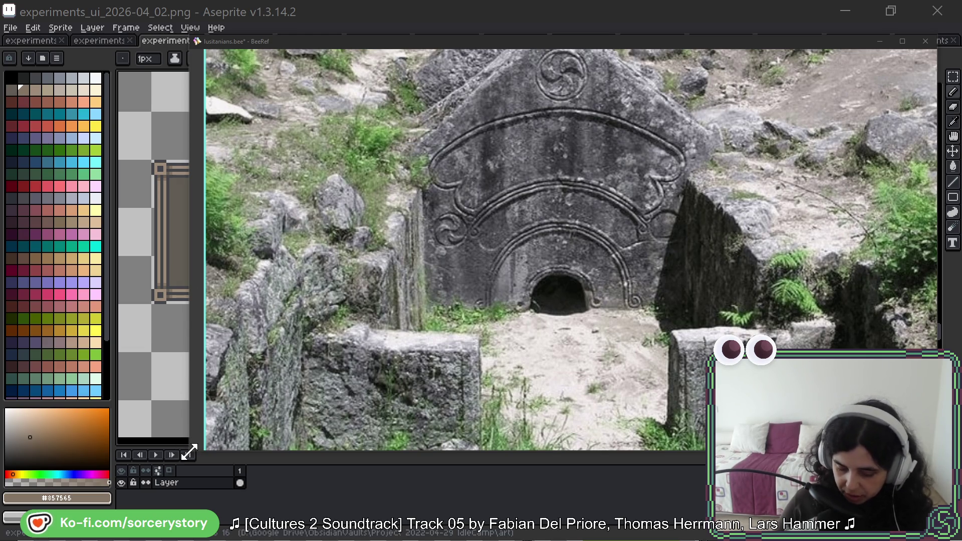
mouse_move(189, 454)
mouse_down()
mouse_move(392, 343)
mouse_move(655, 145)
mouse_move(687, 251)
mouse_move(703, 230)
mouse_up()
Refocus the arch reference and enlarge the BeeRef window beside the frame and strip tiles
scroll(772, 106, up, 2)
scroll(772, 105, down, 4)
click(427, 67)
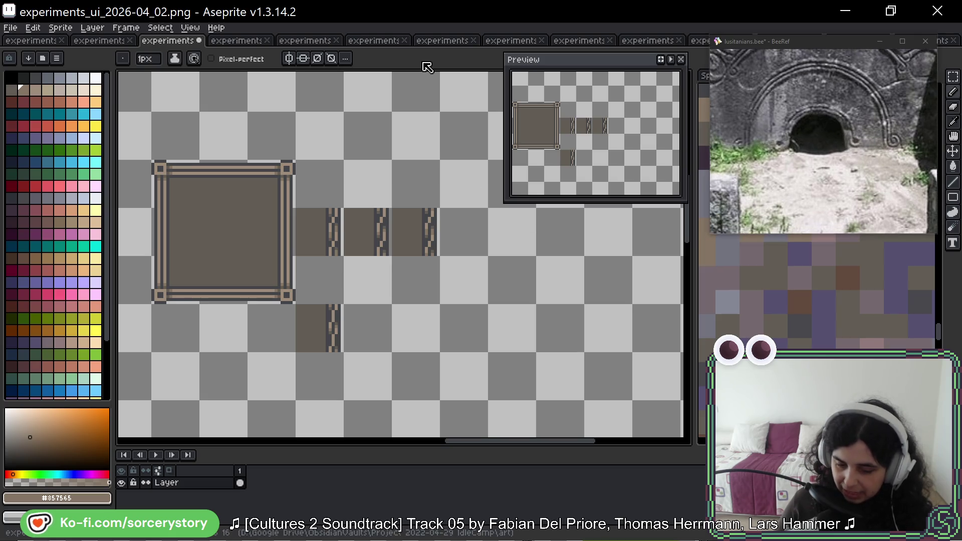
click(871, 100)
scroll(795, 140, up, 1)
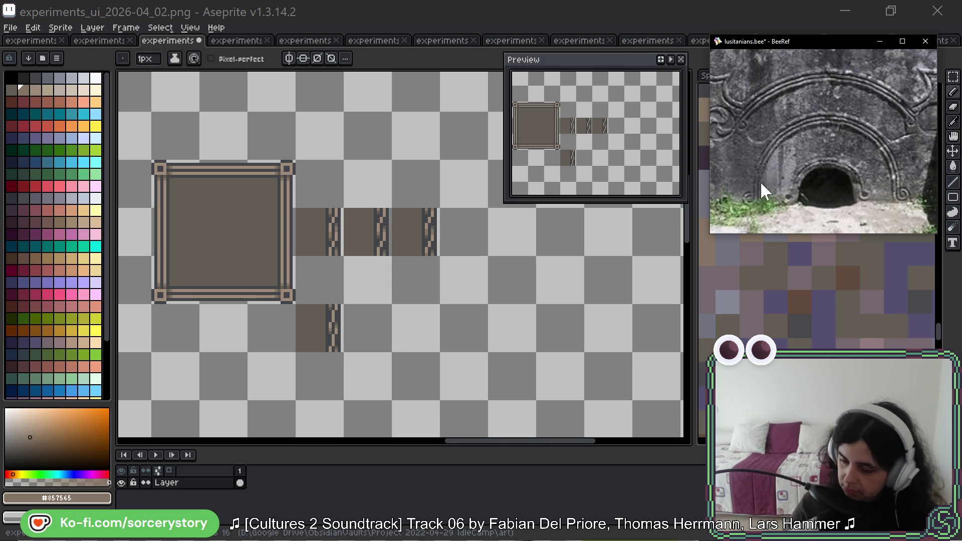
drag(711, 234, 669, 252)
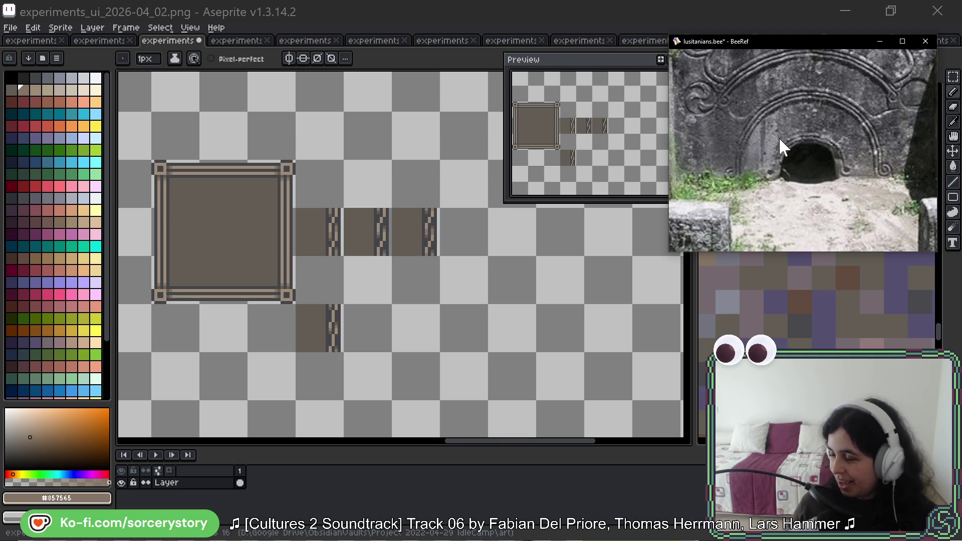
scroll(357, 238, down, 1)
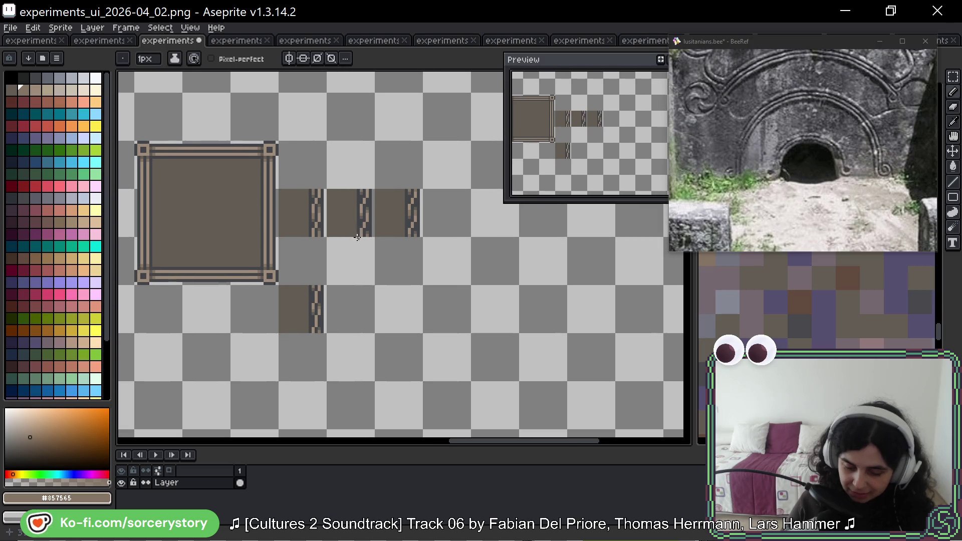
Zoom in and pan the canvas across the rope strip tiles
scroll(358, 238, up, 3)
scroll(452, 219, up, 3)
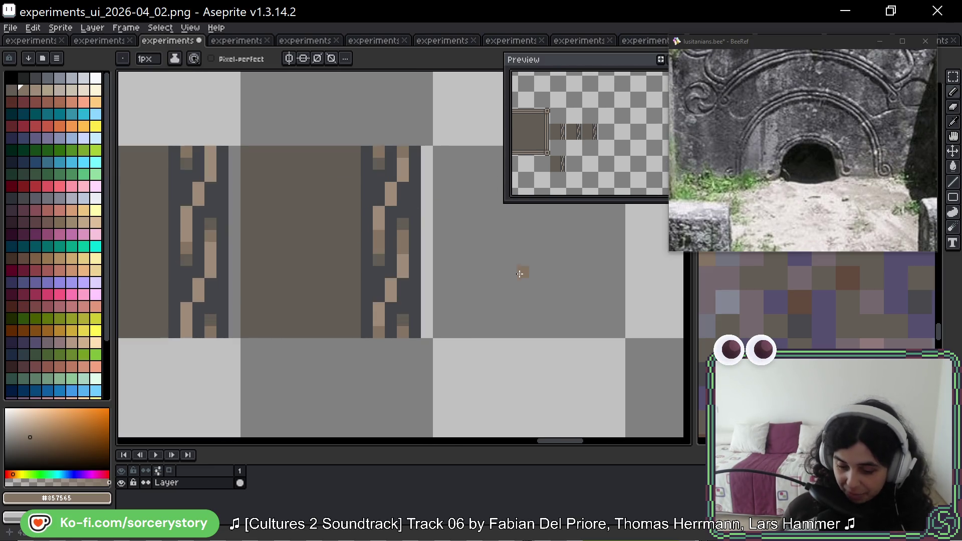
key(space)
mouse_move(555, 262)
mouse_down()
mouse_move(483, 339)
mouse_move(548, 308)
mouse_up()
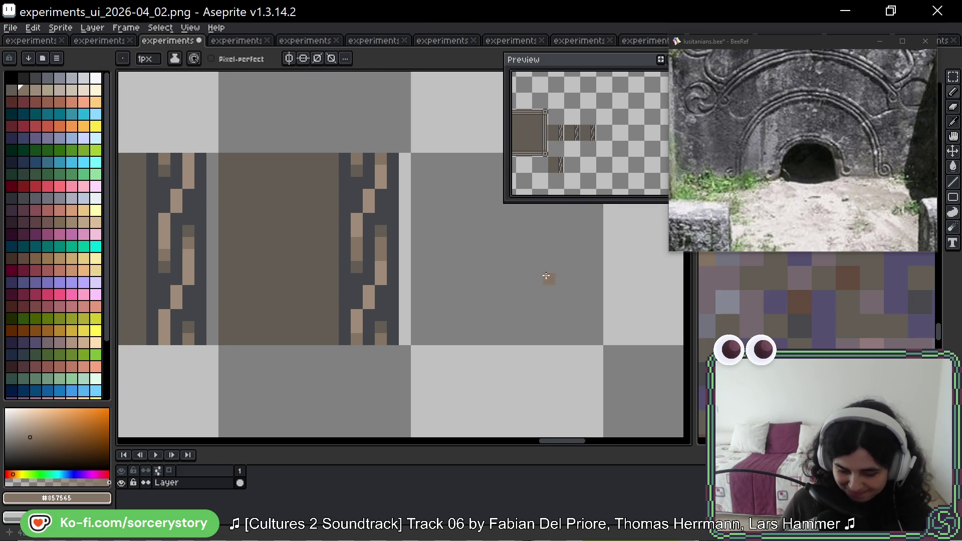
scroll(546, 275, down, 1)
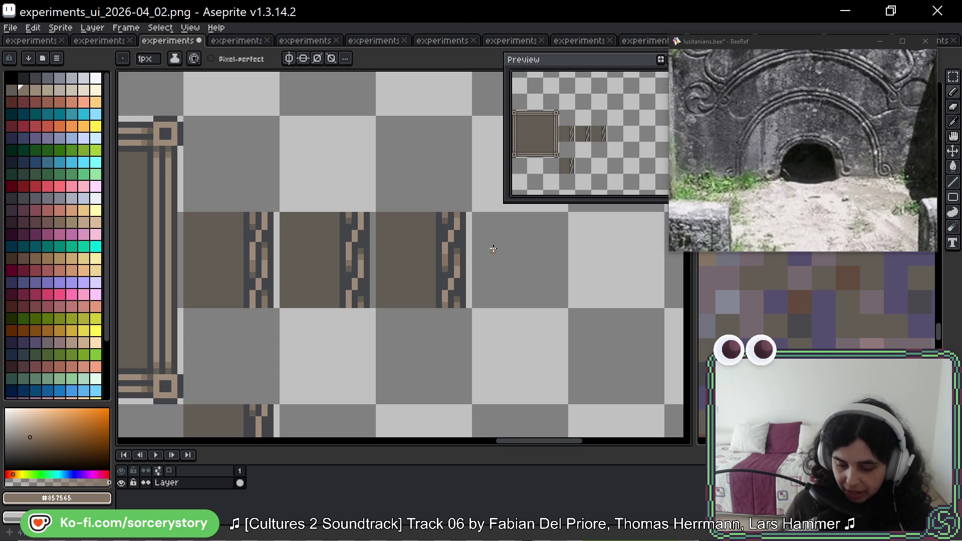
scroll(396, 295, down, 3)
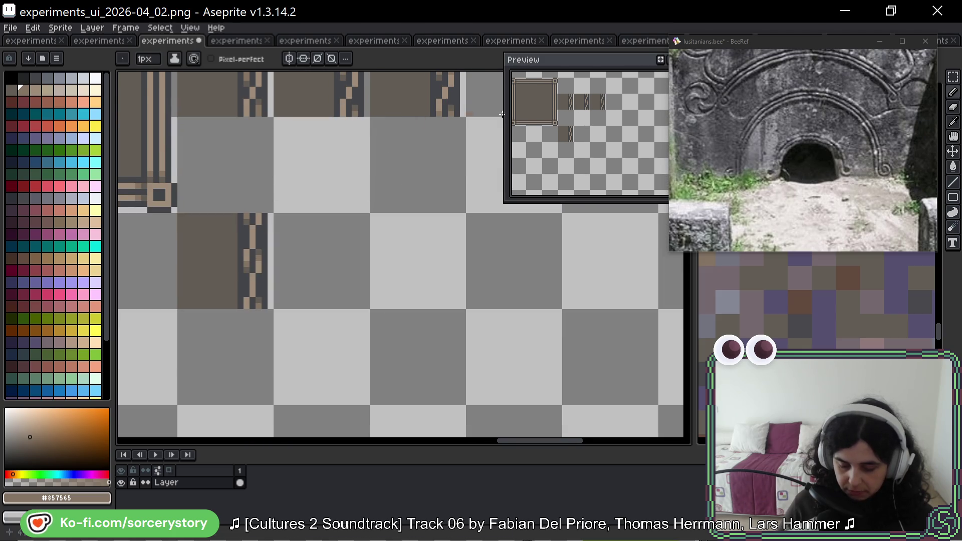
Marquee-select the 16×16 rope strip tile, then return to the pencil
key(m)
scroll(250, 240, up, 1)
mouse_move(251, 230)
mouse_down()
mouse_move(269, 255)
mouse_move(442, 270)
mouse_up()
key(b)
scroll(464, 243, up, 5)
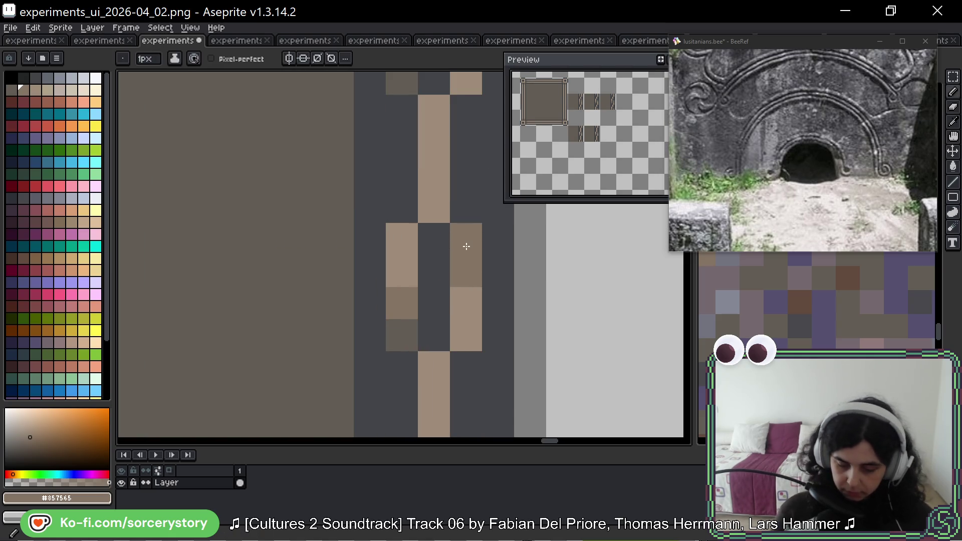
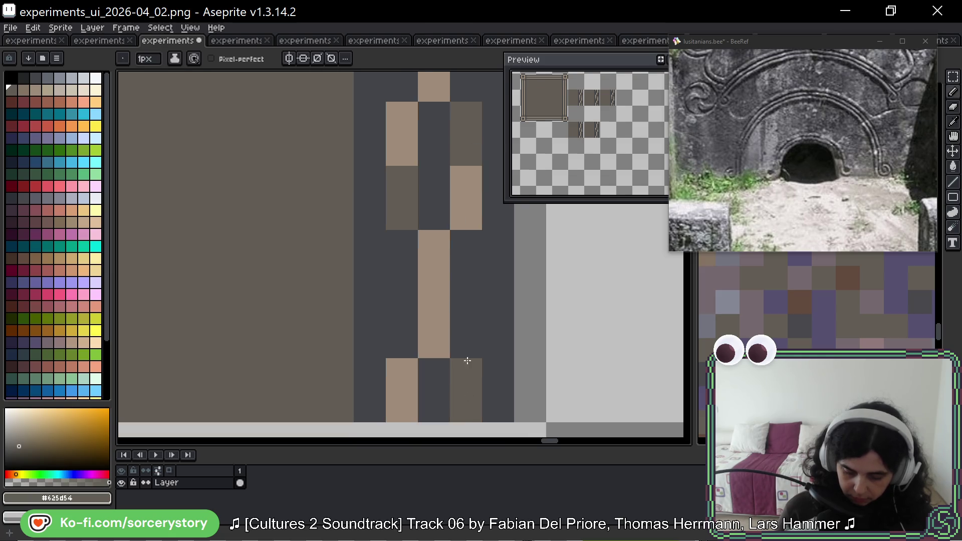
Eyedrop the tan colour and paint one tan pixel into the side edge's chain pattern
key(space)
scroll(477, 365, down, 6)
scroll(476, 382, up, 1)
scroll(451, 215, up, 2)
alt+click(430, 208)
scroll(470, 154, down, 3)
scroll(476, 322, up, 2)
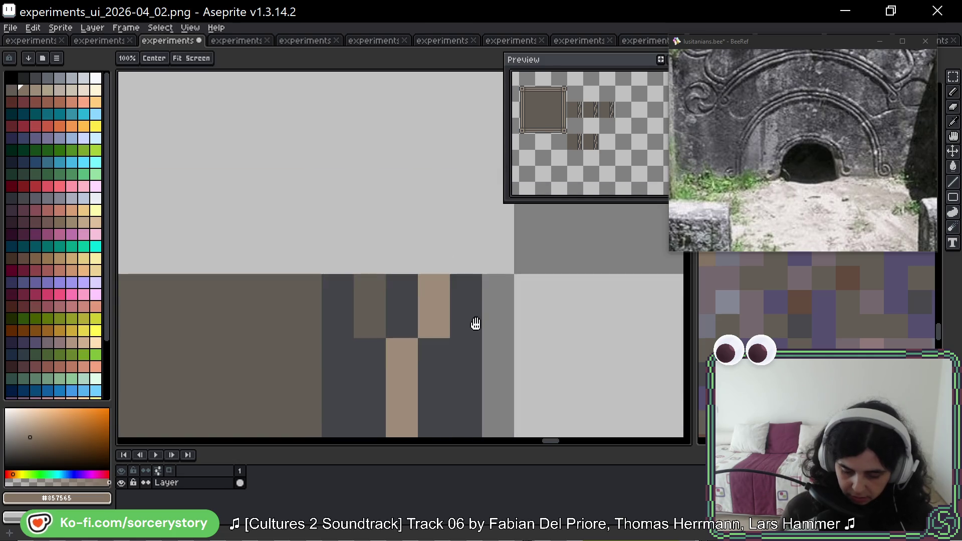
scroll(476, 323, down, 3)
scroll(482, 170, down, 2)
click(450, 240)
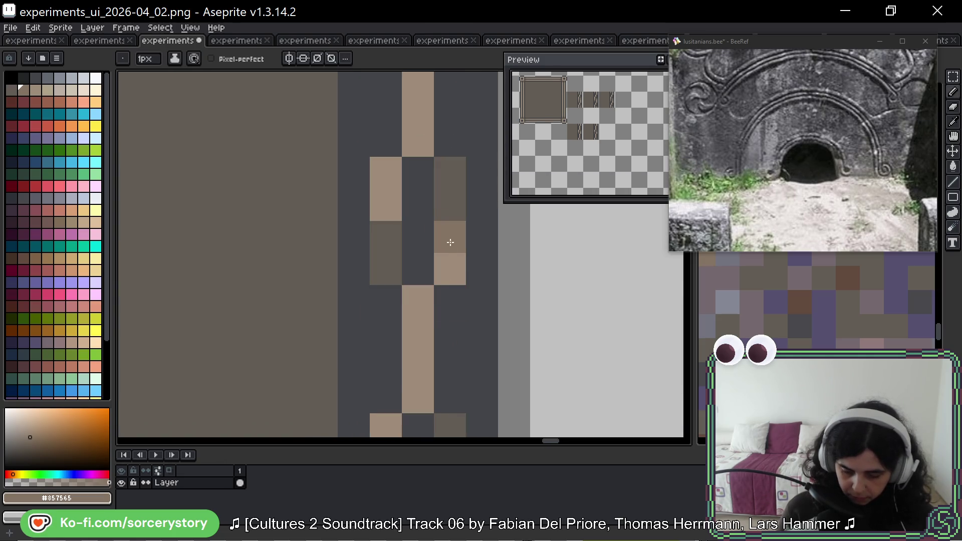
Pan toward the sprite's bottom, try repainting two brown chain pixels dark grey, then undo
key(space)
scroll(459, 185, down, 3)
key(space)
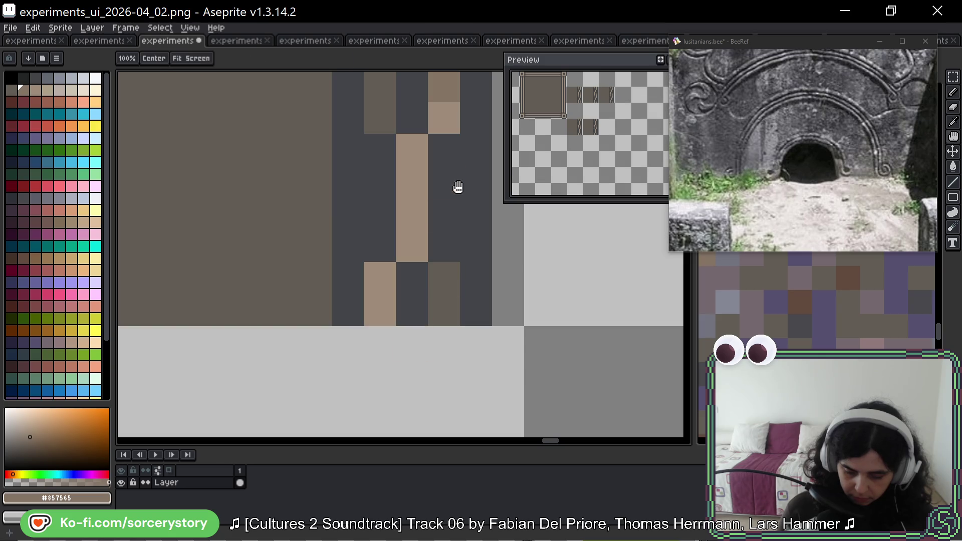
scroll(458, 186, up, 5)
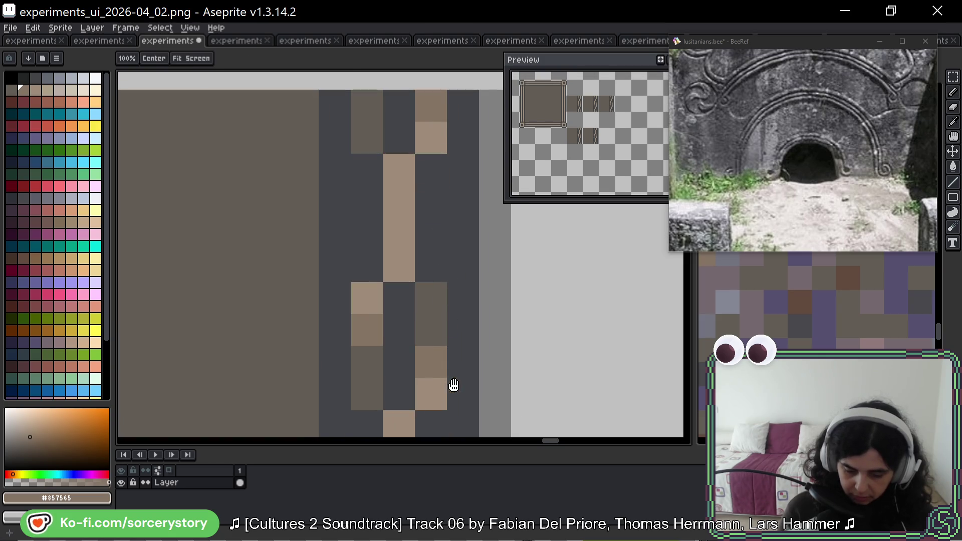
scroll(451, 386, down, 5)
scroll(468, 276, up, 1)
scroll(467, 275, up, 2)
alt+click(395, 307)
click(358, 309)
click(422, 277)
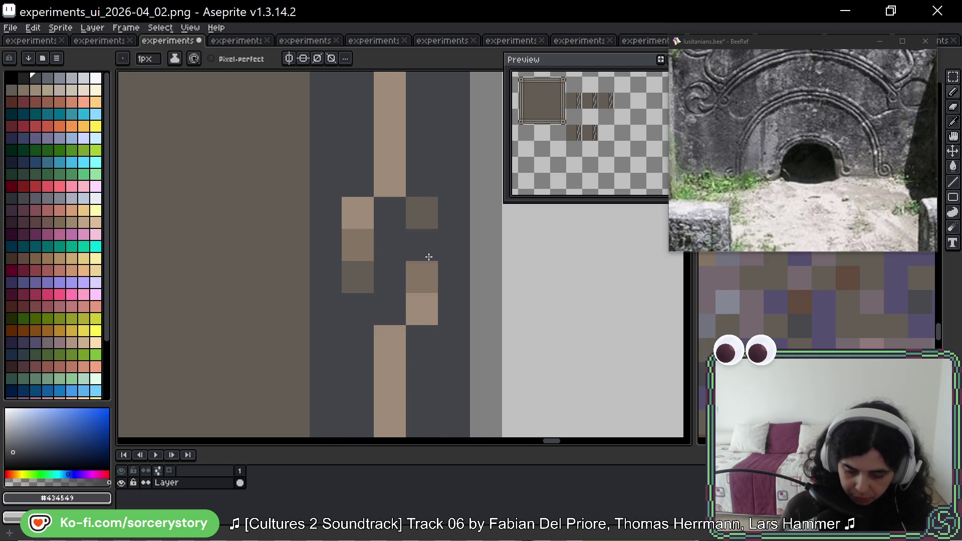
key(ctrl+z)
Zoom out to see the whole frame sheet
scroll(453, 360, down, 6)
scroll(426, 313, up, 4)
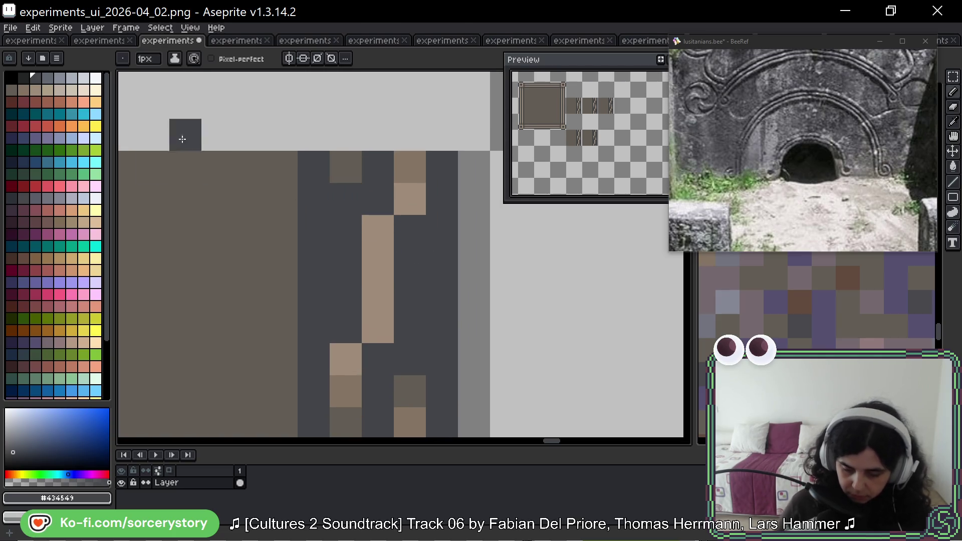
scroll(430, 285, down, 7)
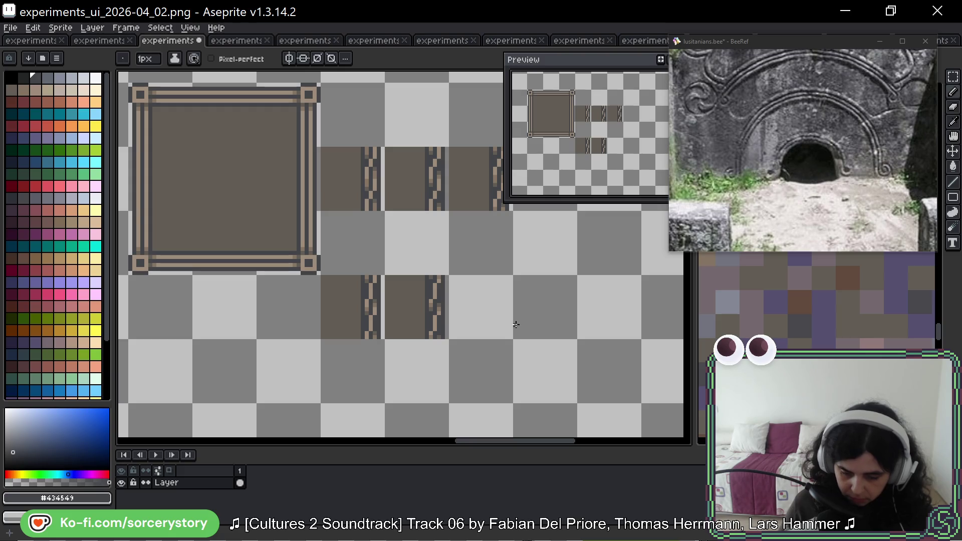
Sketch and undo rough guide strokes, then marquee-select a single chain-edge tile in the top row
drag(448, 209, 321, 270)
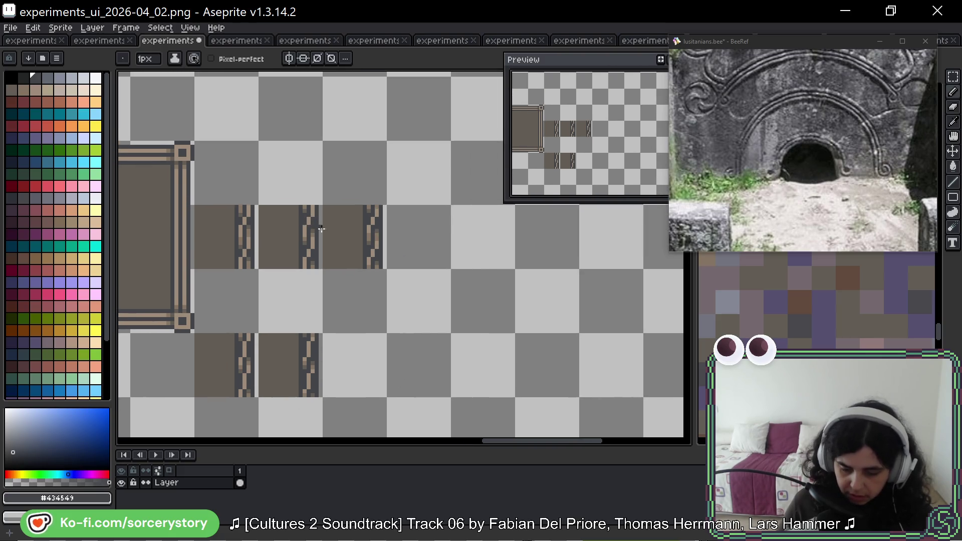
mouse_move(307, 223)
mouse_down()
mouse_move(300, 165)
mouse_move(293, 219)
mouse_up()
key(ctrl+z)
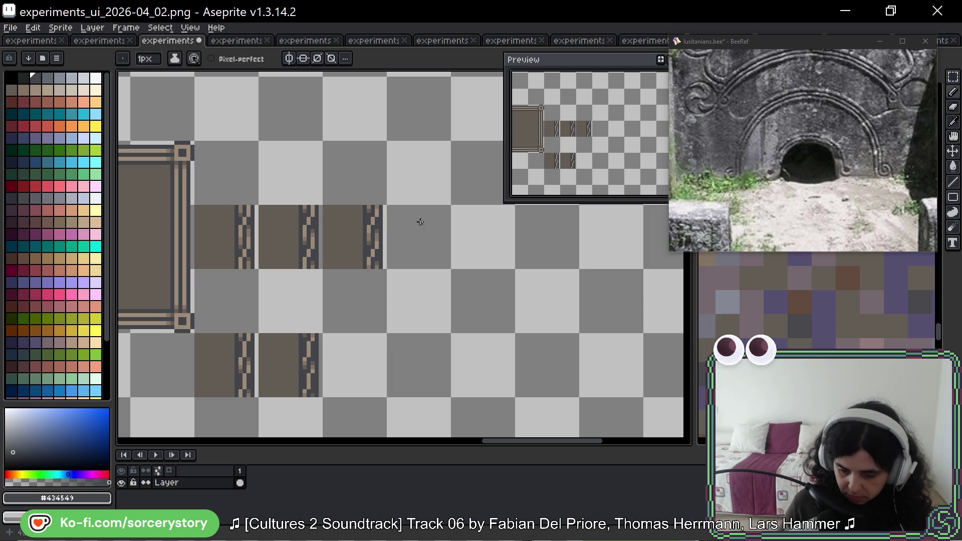
mouse_move(321, 173)
mouse_down()
mouse_move(401, 253)
mouse_move(328, 153)
mouse_up()
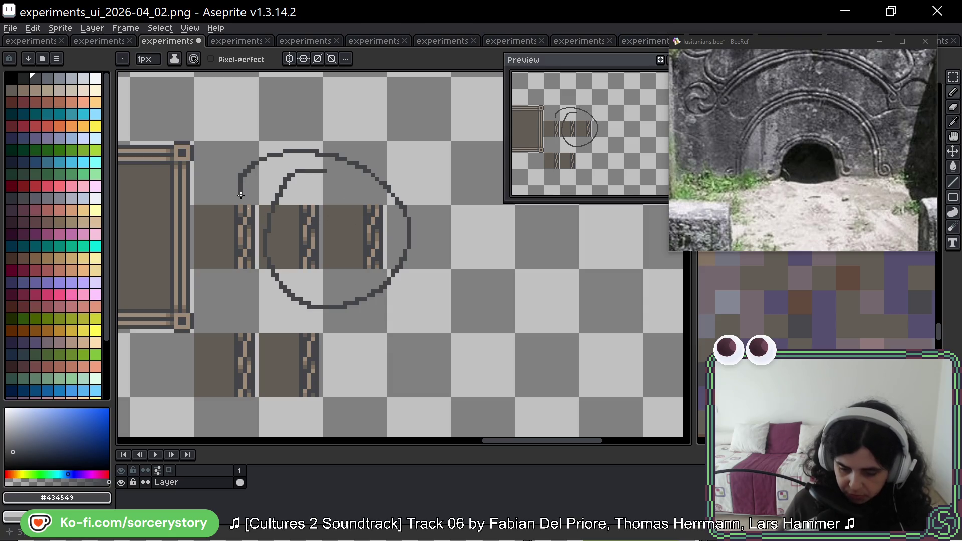
key(ctrl+z)
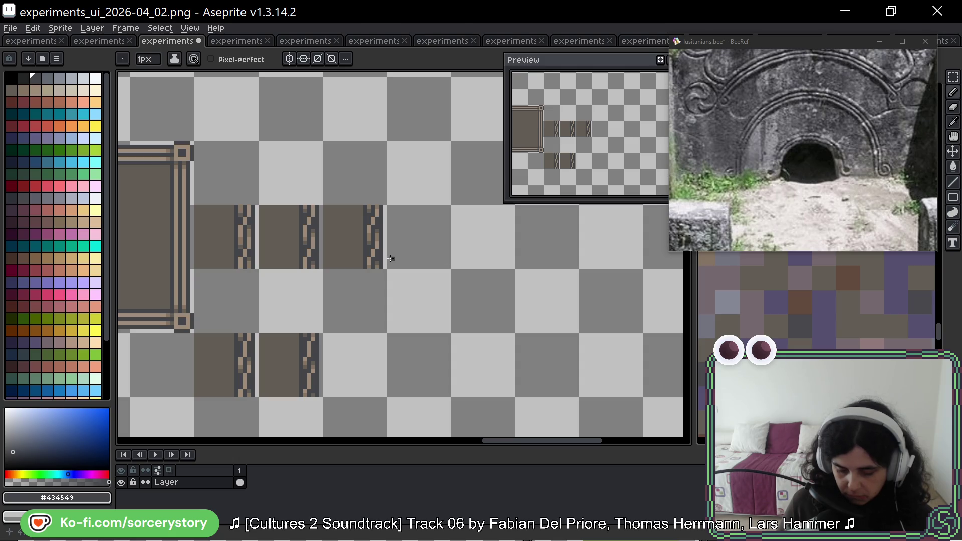
key(m)
mouse_move(386, 240)
mouse_down()
mouse_move(451, 269)
mouse_move(361, 248)
mouse_move(477, 245)
mouse_move(421, 251)
mouse_up()
Commit the moved tile and pencil three light-brown pixels so the chain forms a connected zigzag
scroll(516, 246, up, 4)
key(b)
alt+click(369, 180)
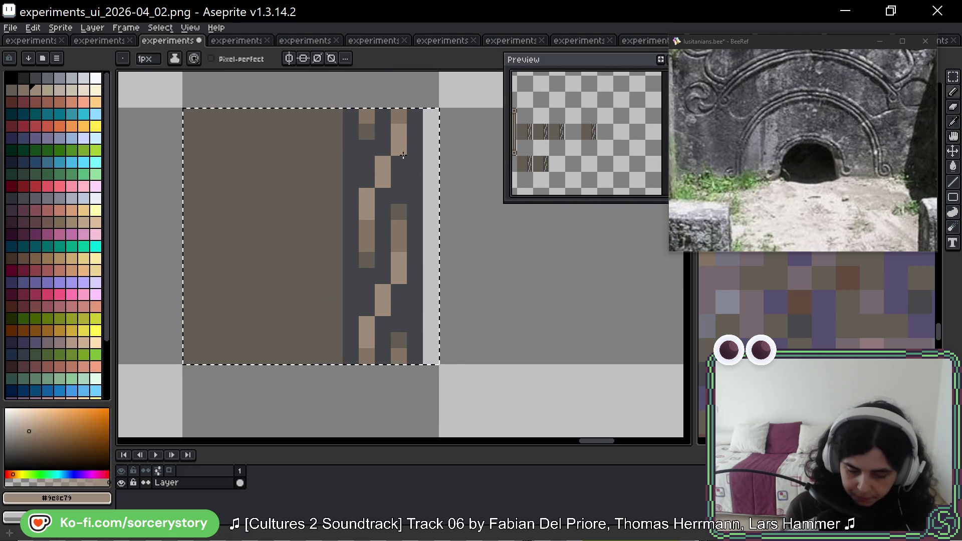
click(399, 292)
click(367, 308)
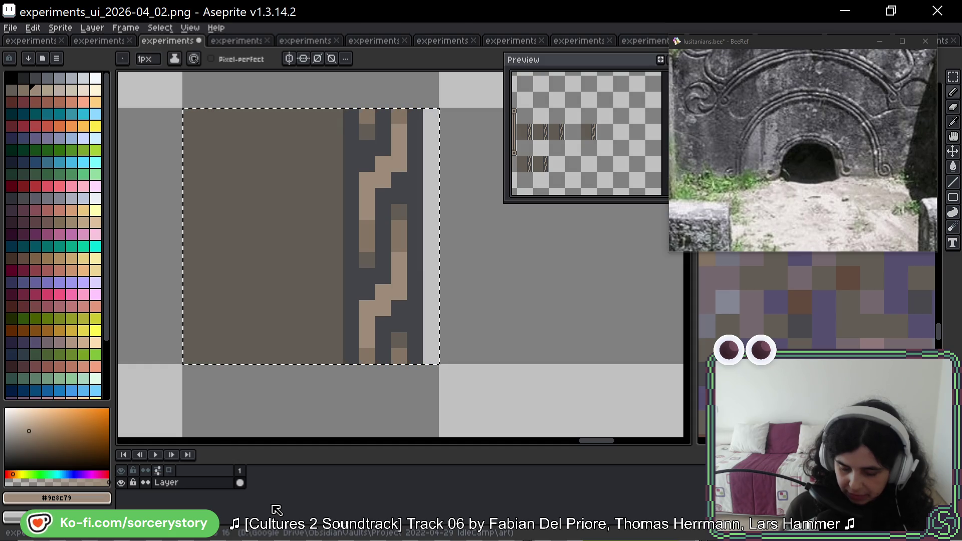
click(348, 256)
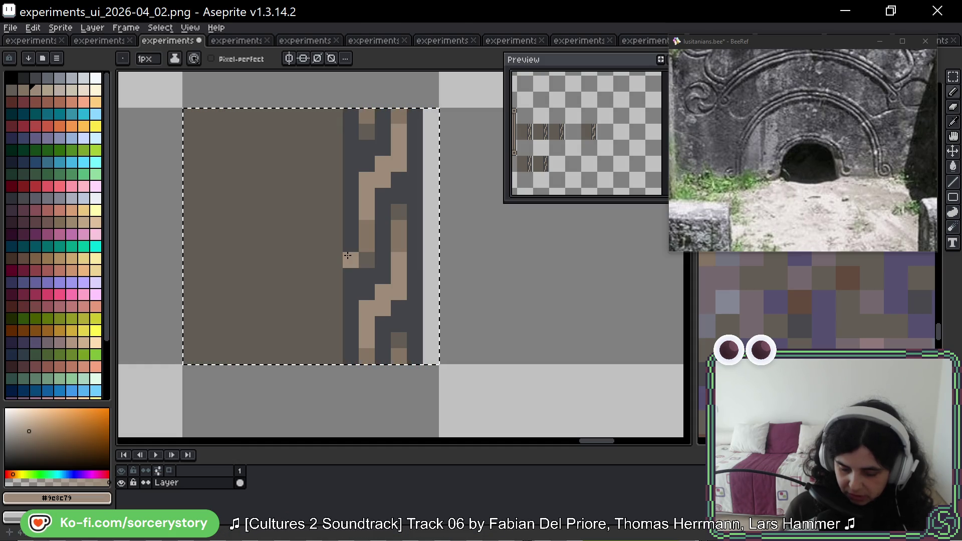
Repaint a stray light-brown pixel on the tile border dark grey
alt+click(402, 167)
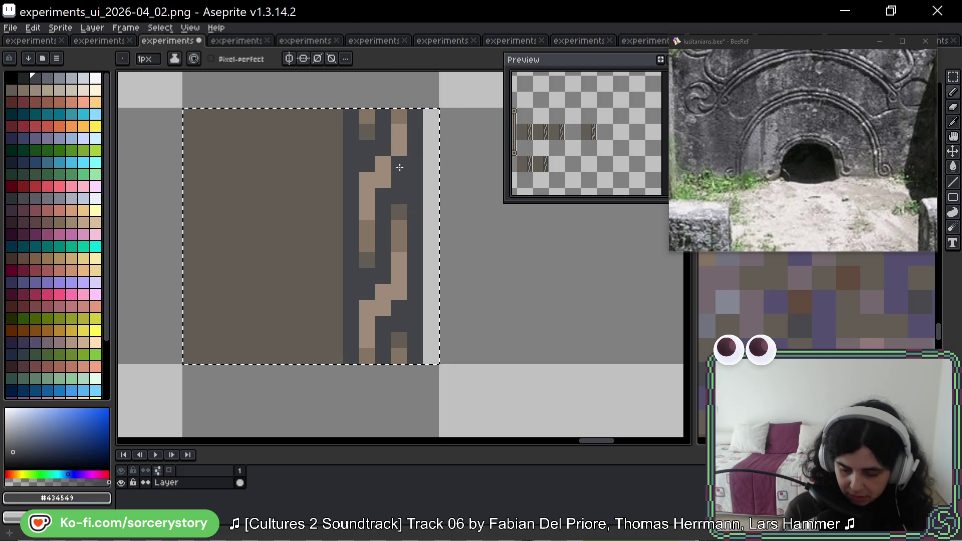
click(370, 180)
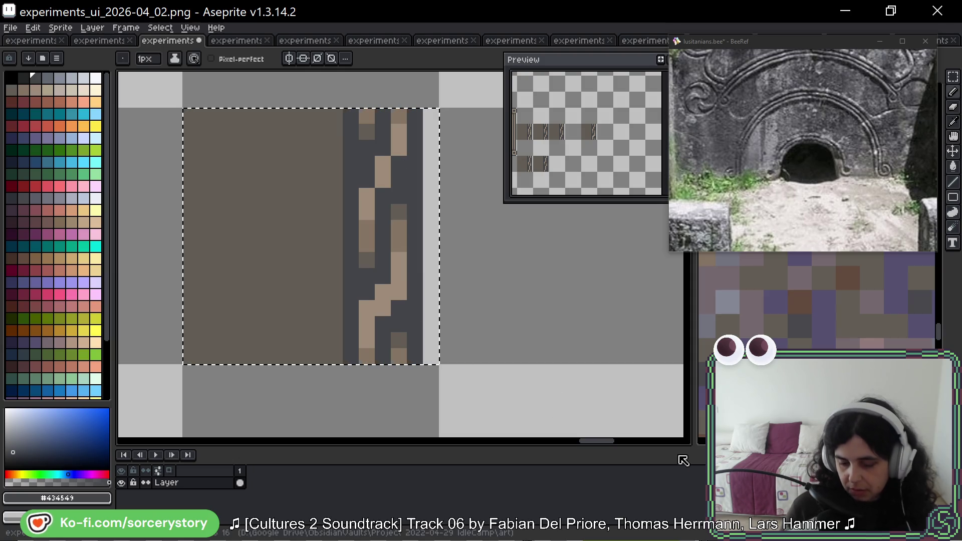
scroll(572, 279, down, 4)
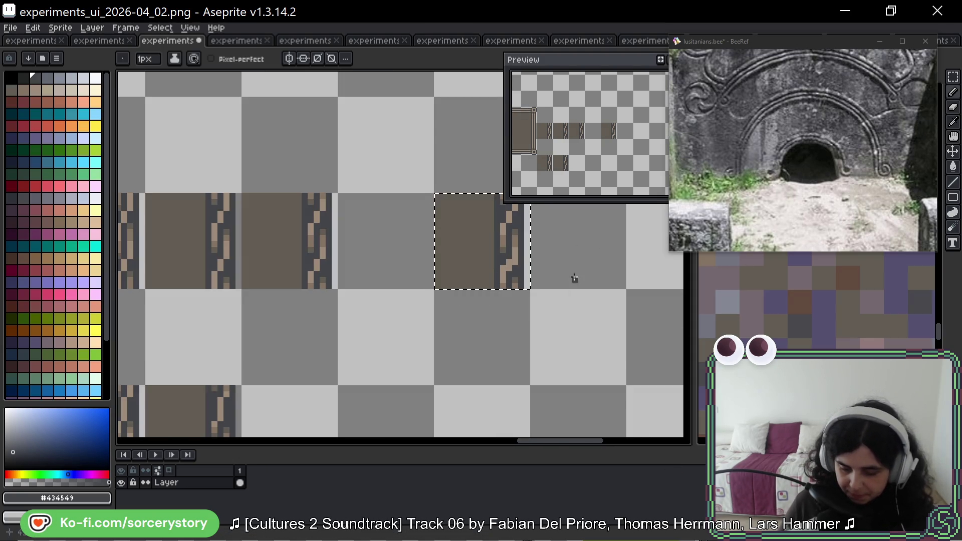
Delete the extra selected chain-edge tile and pan to the left part of the tile row
key(Delete)
drag(407, 272, 479, 246)
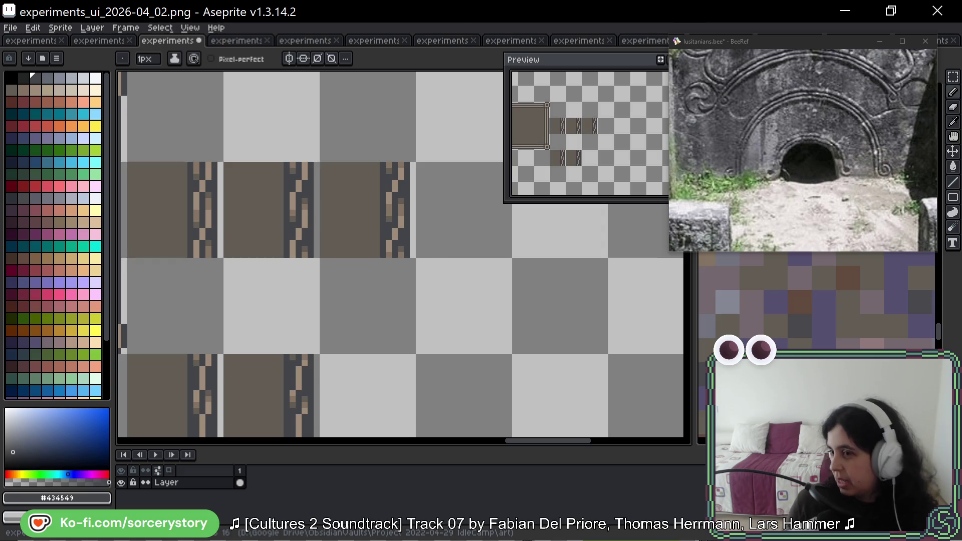
key(space)
mouse_move(676, 310)
mouse_down()
mouse_move(593, 356)
mouse_move(606, 344)
mouse_up()
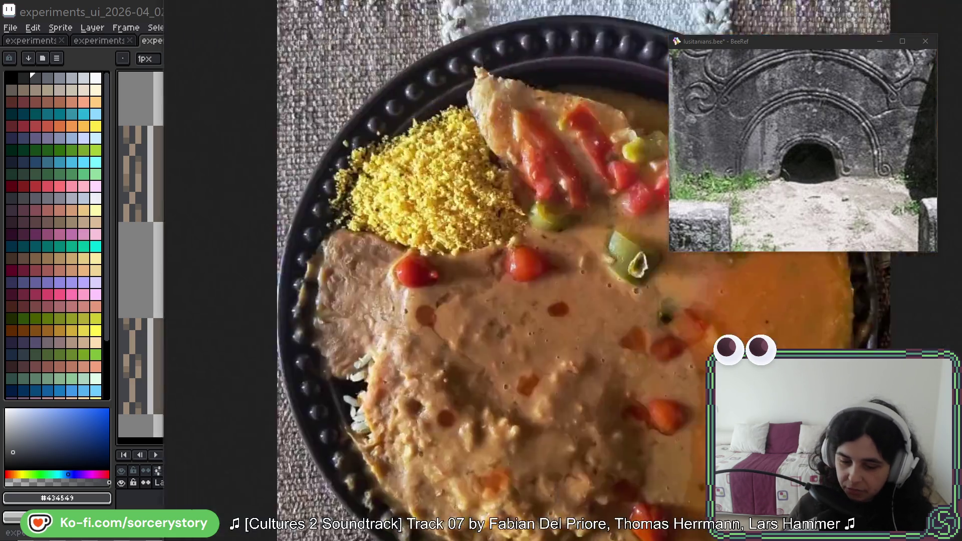
Drag the browser window showing the meal photo left over the Aseprite canvas
mouse_move(341, 7)
mouse_down()
mouse_move(329, 49)
mouse_move(296, 40)
mouse_up()
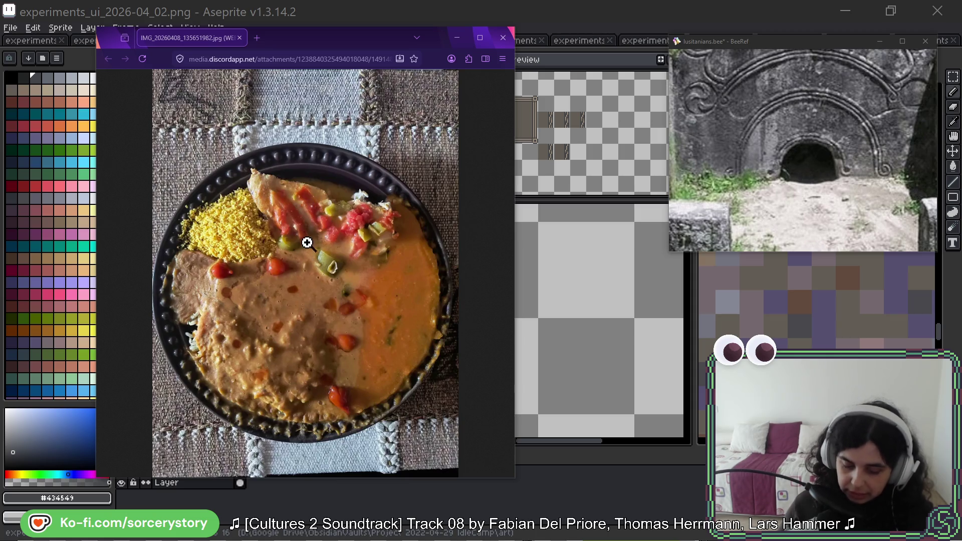
Zoom into the meal photo, make its window taller, then close it with Ctrl+W
click(326, 170)
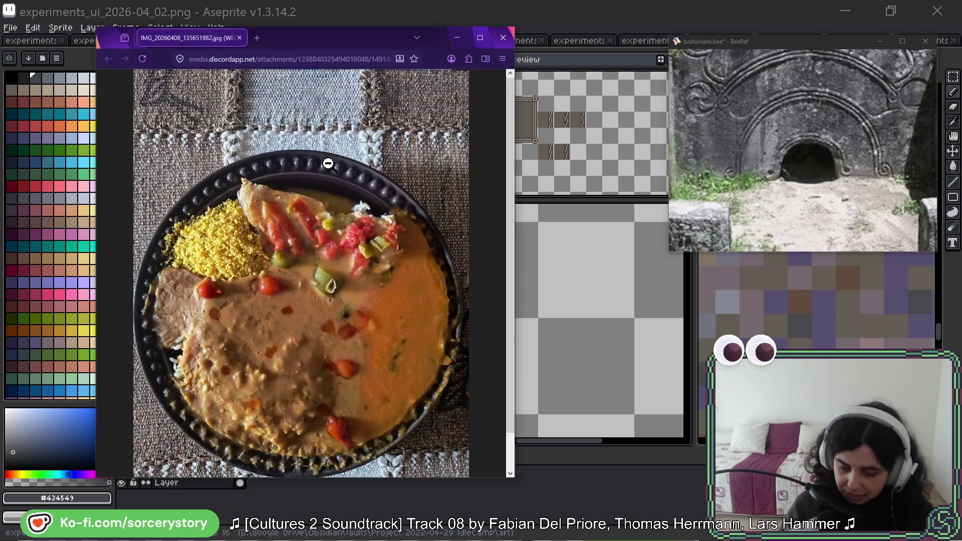
drag(360, 29, 360, 5)
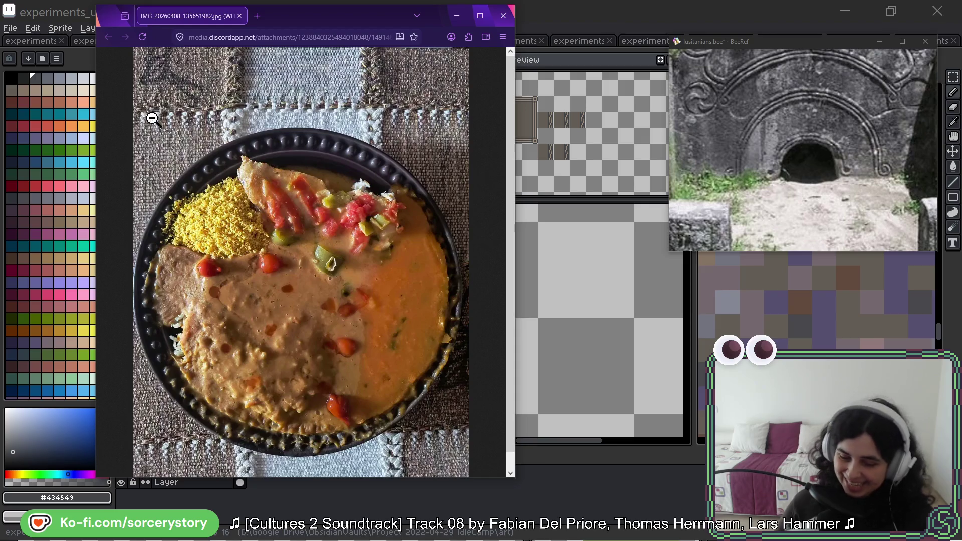
key(ctrl+w)
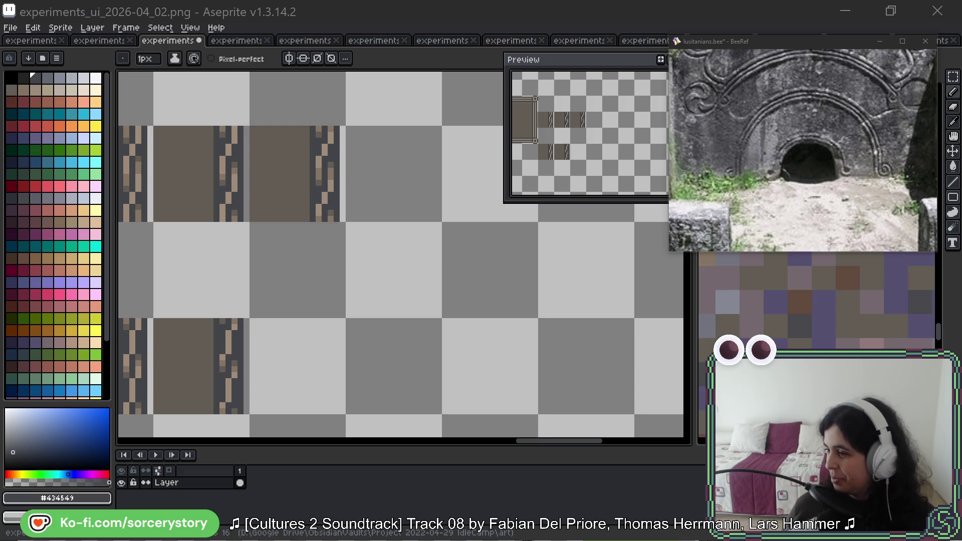
Marquee-select the 48×48 second frame tile and drag it right to 544,144
mouse_move(308, 173)
mouse_down()
mouse_move(388, 149)
mouse_move(379, 174)
mouse_up()
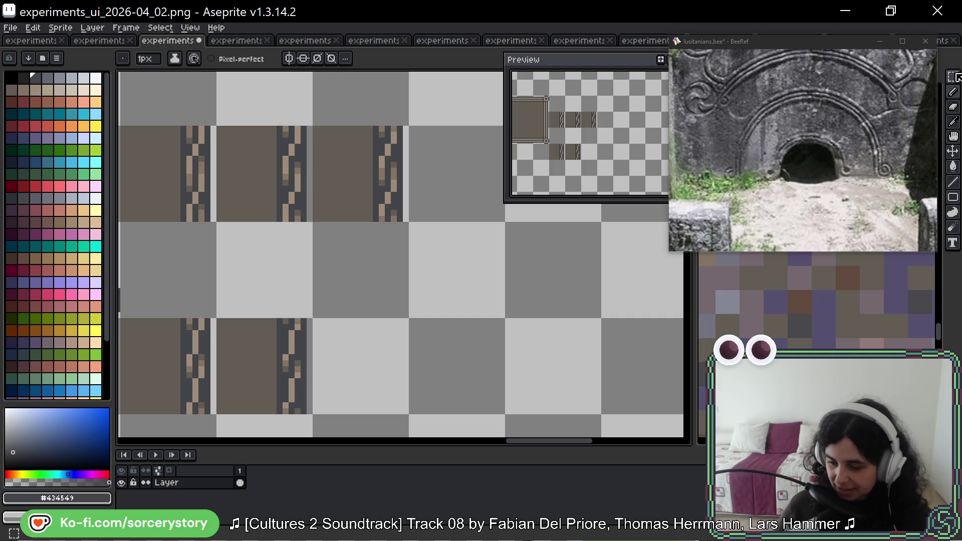
key(m)
scroll(412, 189, up, 1)
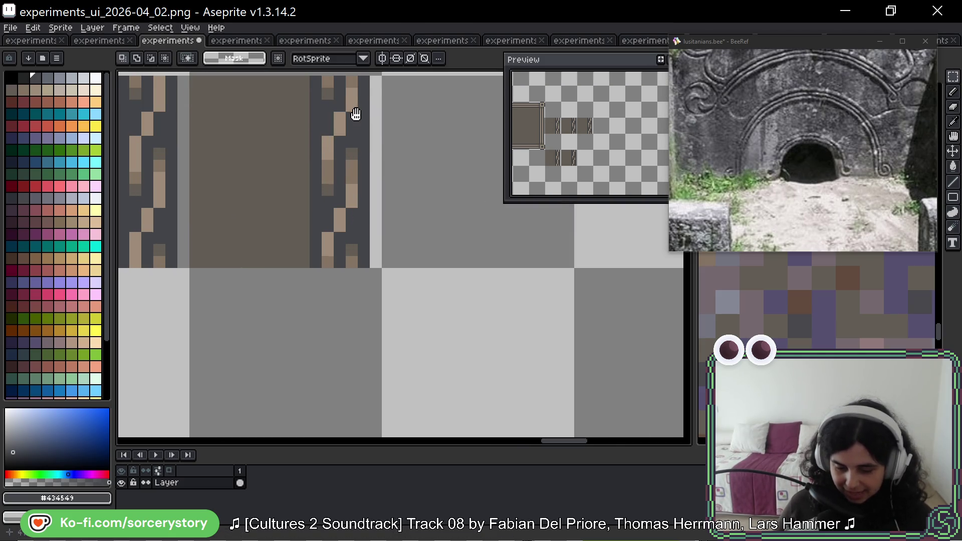
drag(355, 110, 357, 139)
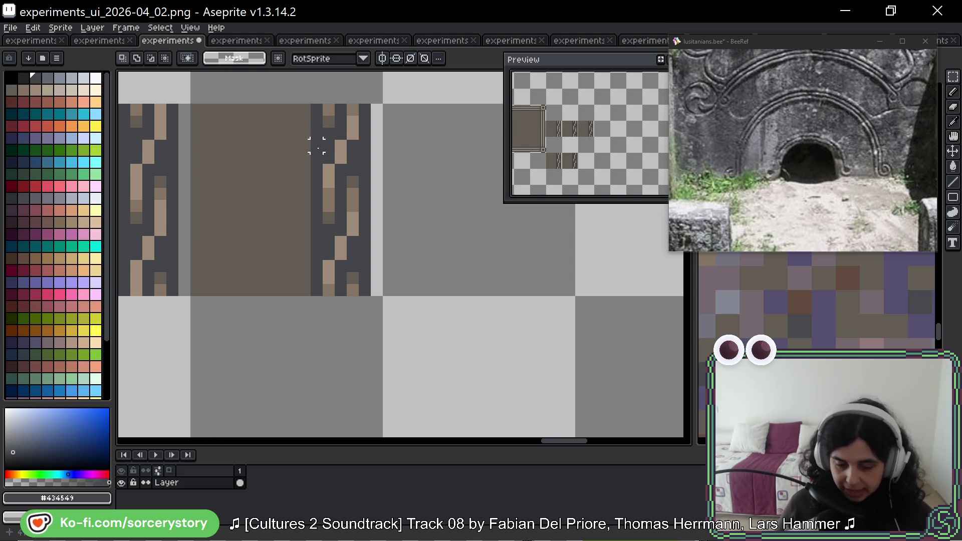
scroll(296, 148, down, 6)
scroll(363, 159, up, 4)
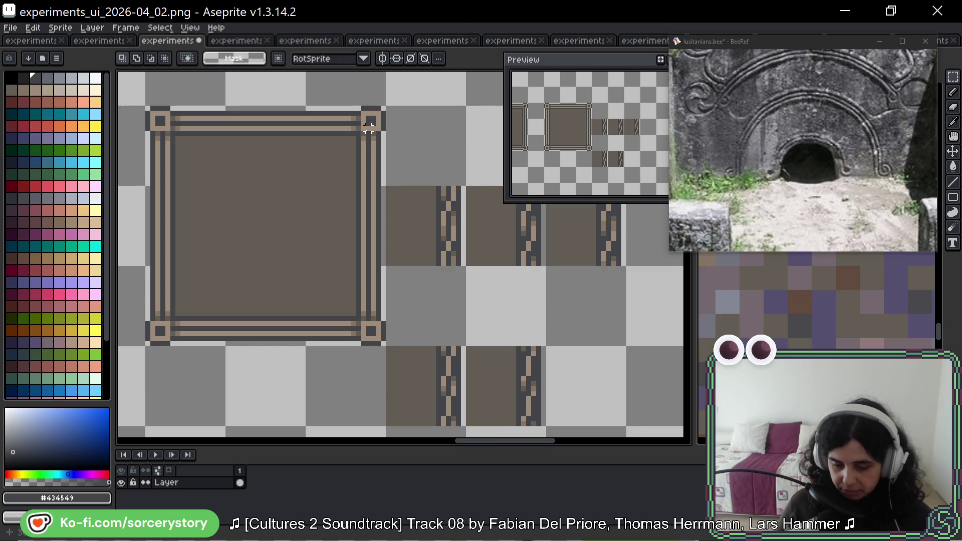
scroll(378, 108, up, 2)
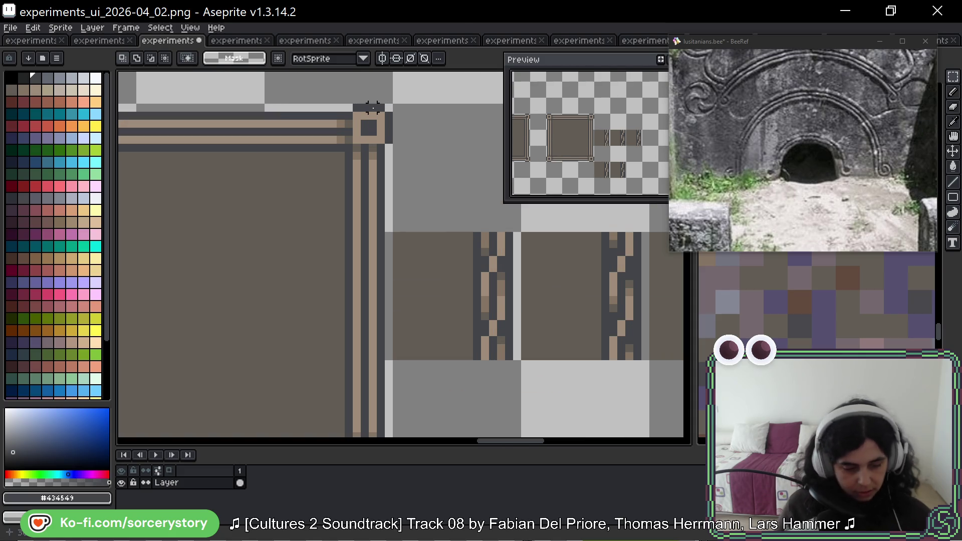
scroll(346, 135, down, 6)
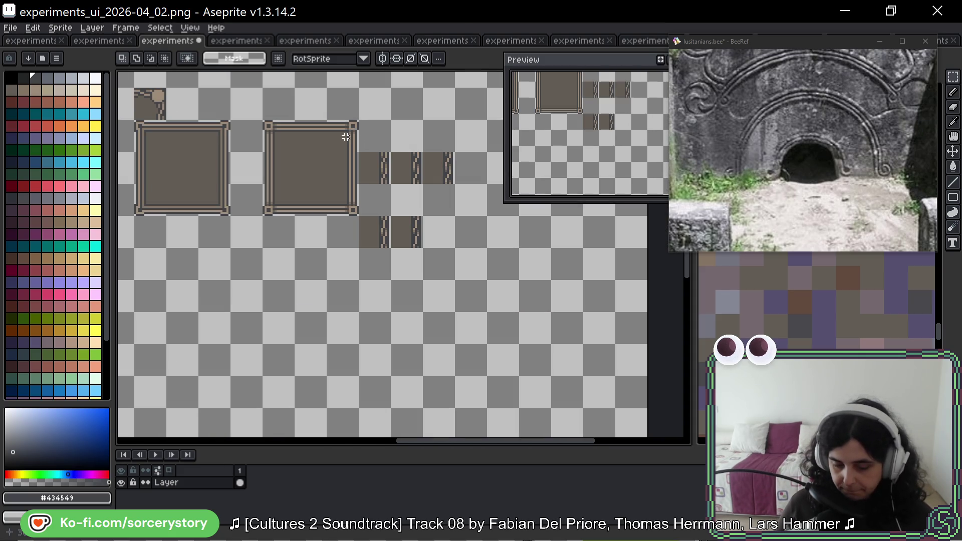
drag(278, 135, 353, 210)
mouse_move(294, 166)
mouse_down()
mouse_move(640, 168)
mouse_move(365, 173)
mouse_up()
Commit the moved tile and zoom into its top-left corner, undoing a stray dark pixel
key(Return)
scroll(325, 129, up, 3)
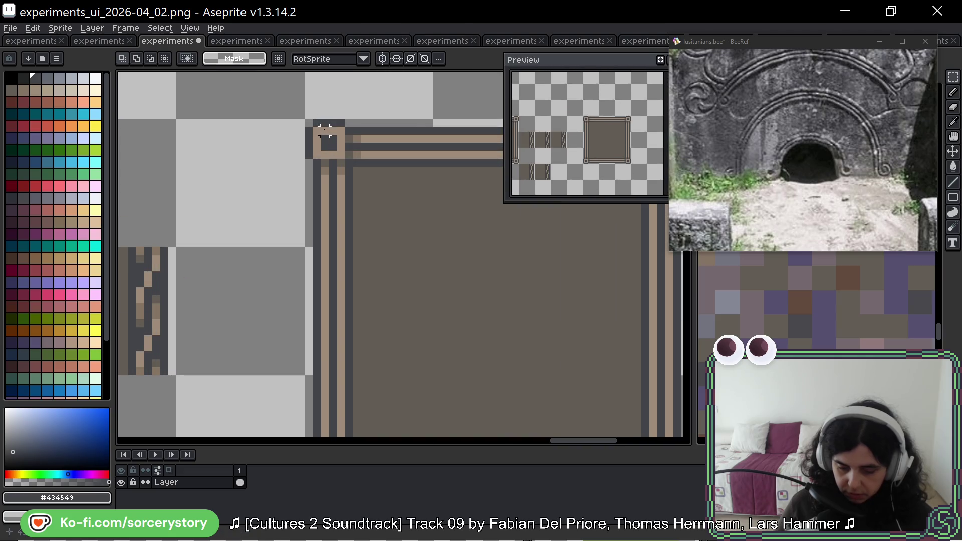
scroll(324, 129, up, 2)
key(alt)
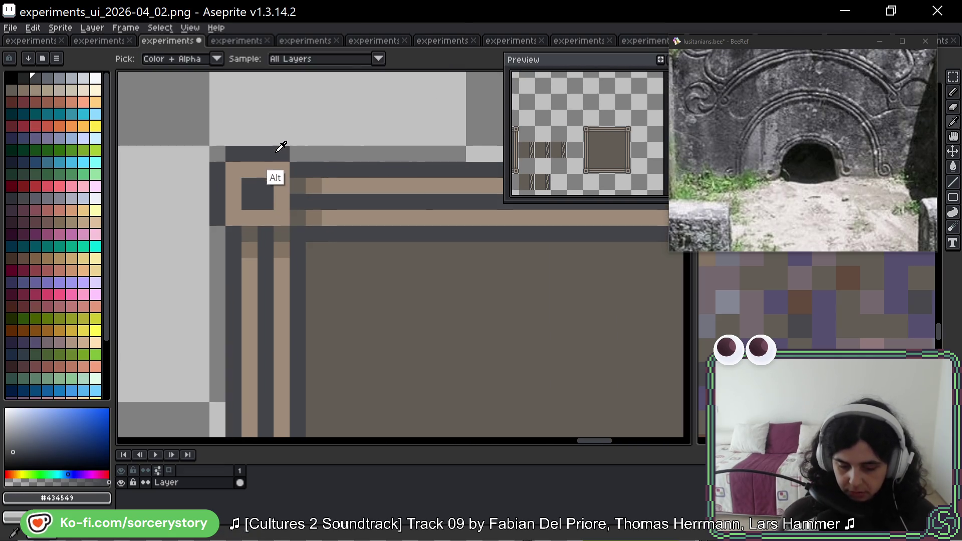
click(280, 135)
key(ctrl+z)
Darken and clear pixels around the corner knot, painting one knot pixel #625d54
click(233, 217)
right_click(217, 217)
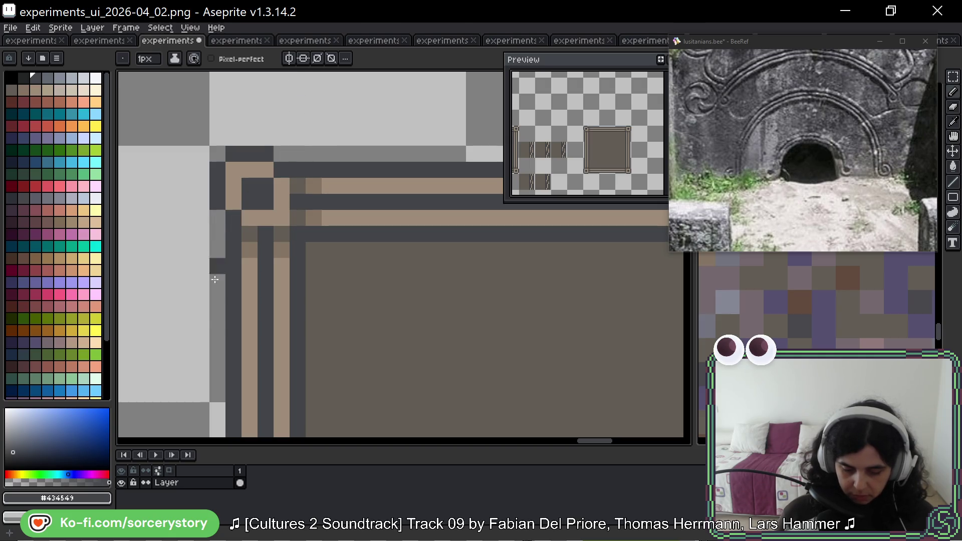
click(233, 170)
right_click(234, 154)
right_click(218, 170)
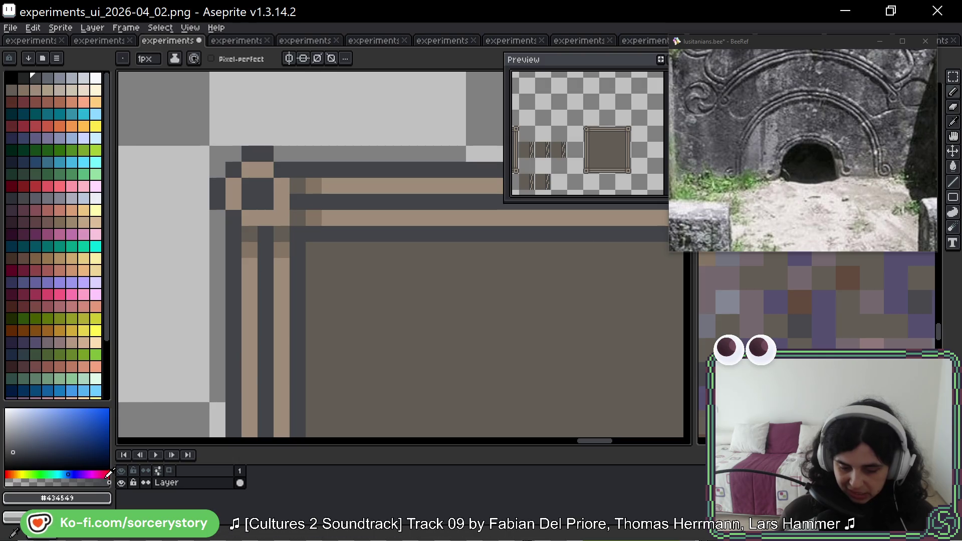
alt+click(298, 217)
click(281, 217)
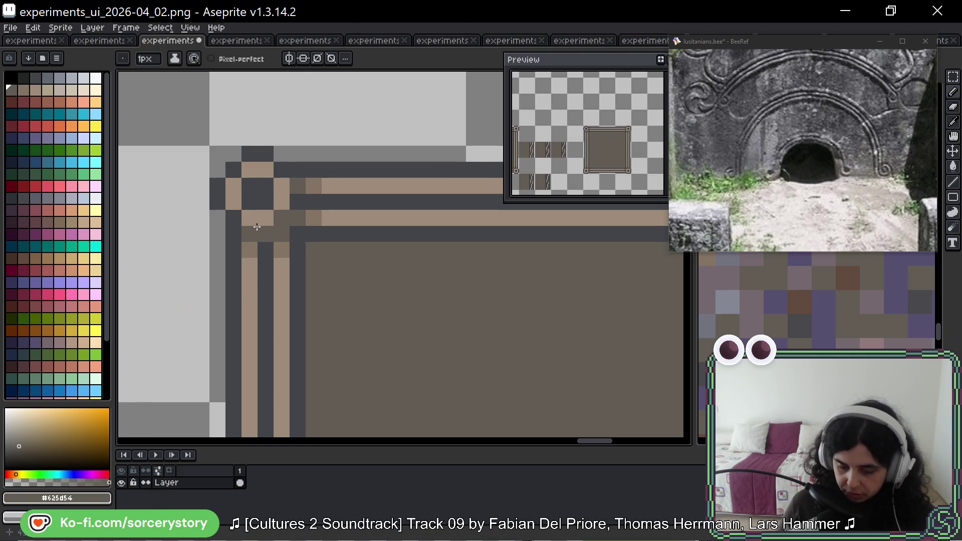
Sample tan #9c8c79 and paint the knot's tan ring along its right column and bottom row
key(i)
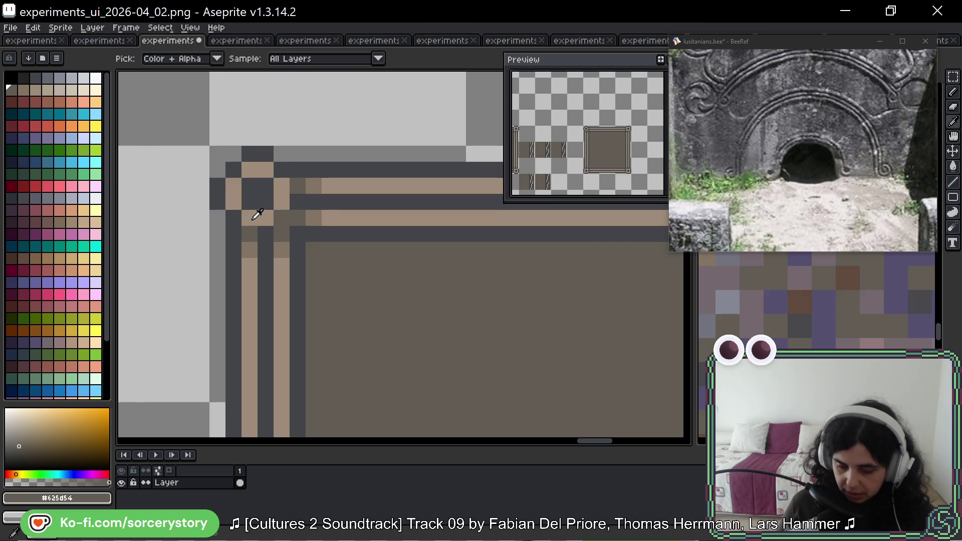
click(258, 165)
key(b)
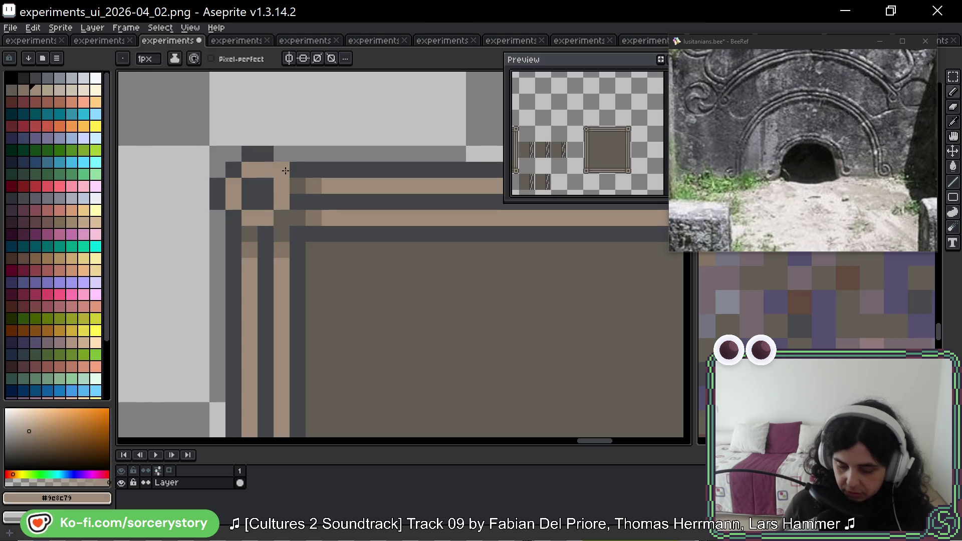
key(ctrl+z)
key(ctrl+y)
key(ctrl+z)
click(279, 171)
click(296, 186)
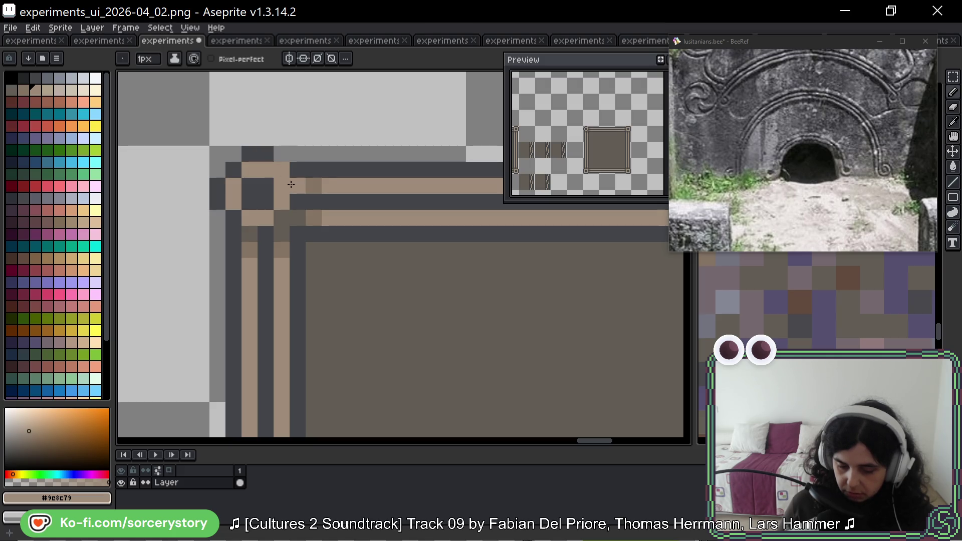
click(295, 202)
click(290, 220)
drag(282, 235, 249, 235)
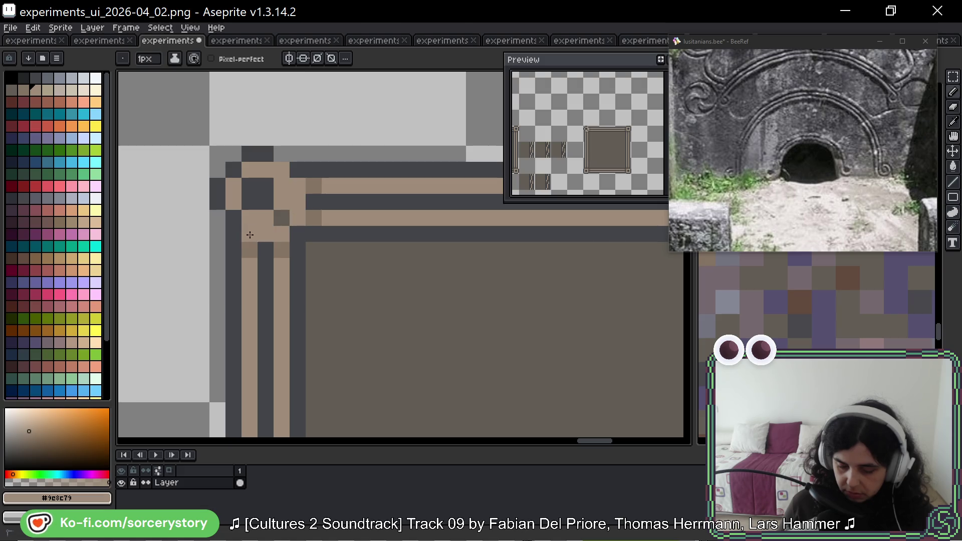
Add dark brown-grey #625d54 and medium brown #857565 pixels inside the knot and along the edge
key(i)
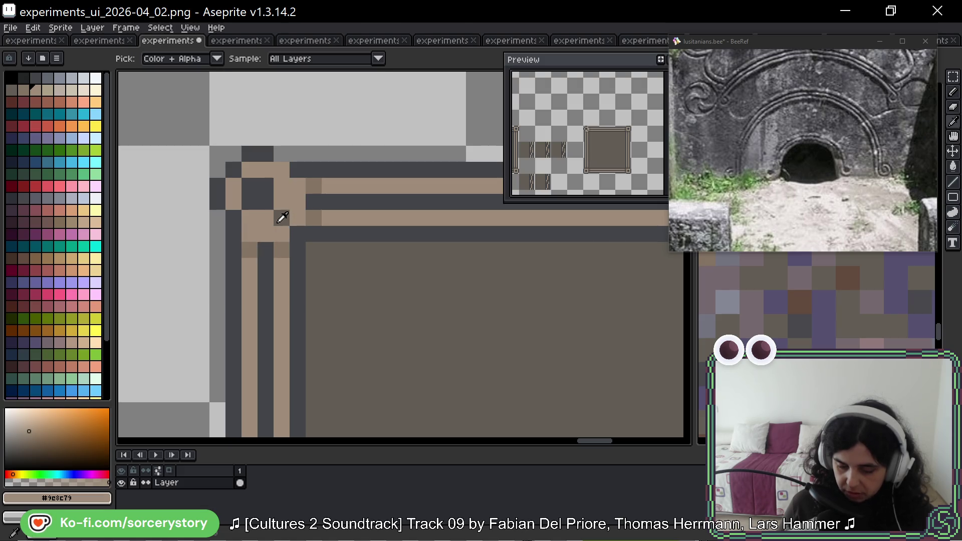
alt+click(282, 218)
click(249, 250)
alt+click(311, 220)
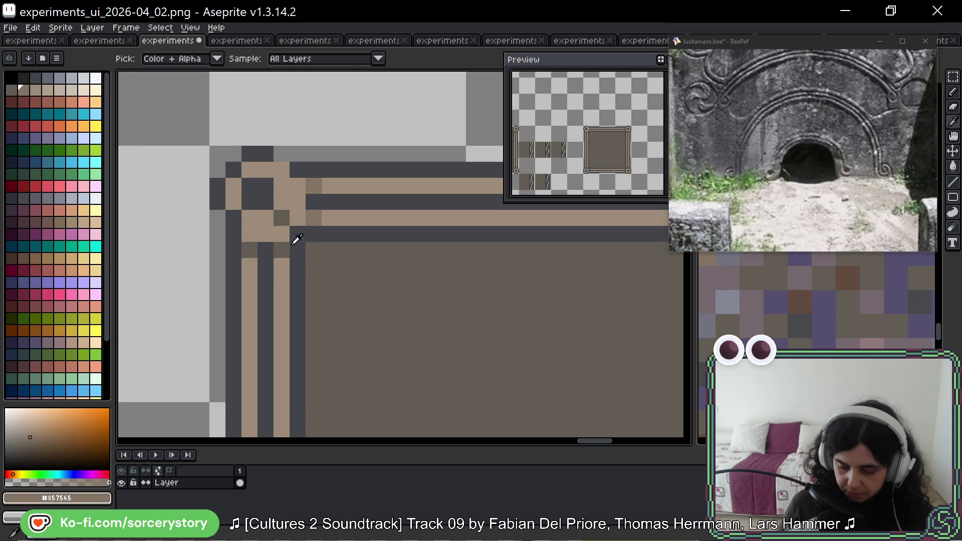
click(249, 266)
click(282, 266)
alt+click(283, 220)
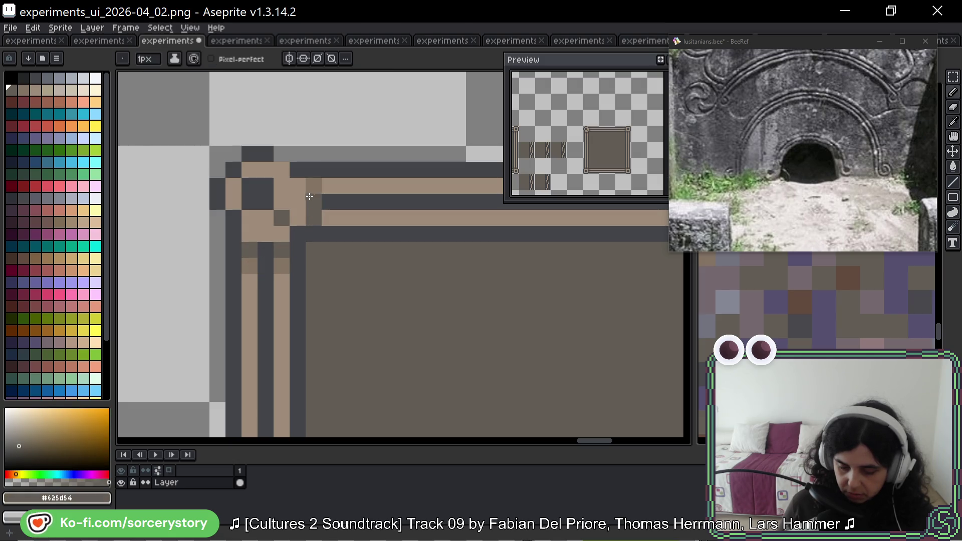
alt+click(289, 258)
click(330, 219)
click(329, 186)
Paint the knot's inner tan pixels dark grey #434549, trying and undoing a tan notch pixel
alt+click(274, 191)
drag(279, 186, 251, 218)
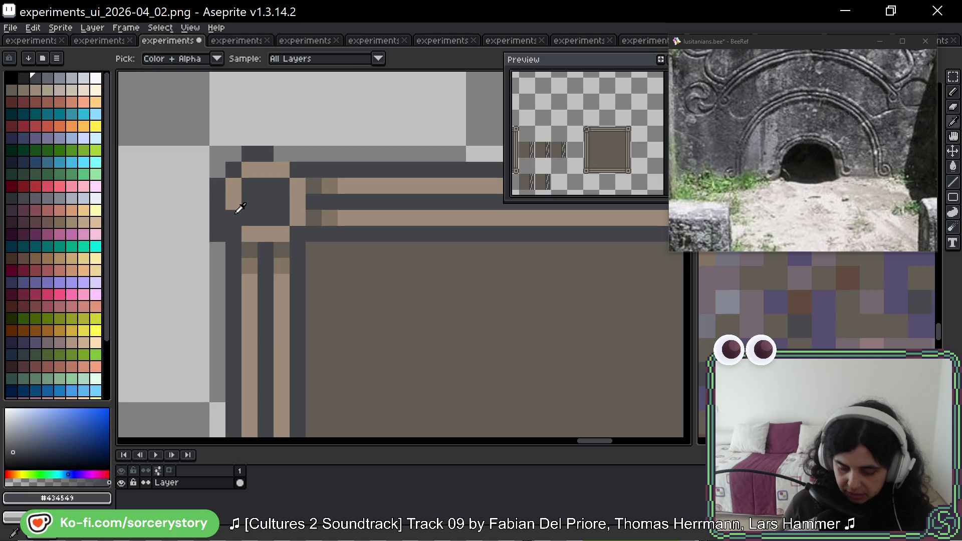
alt+click(233, 203)
click(272, 181)
key(ctrl+z)
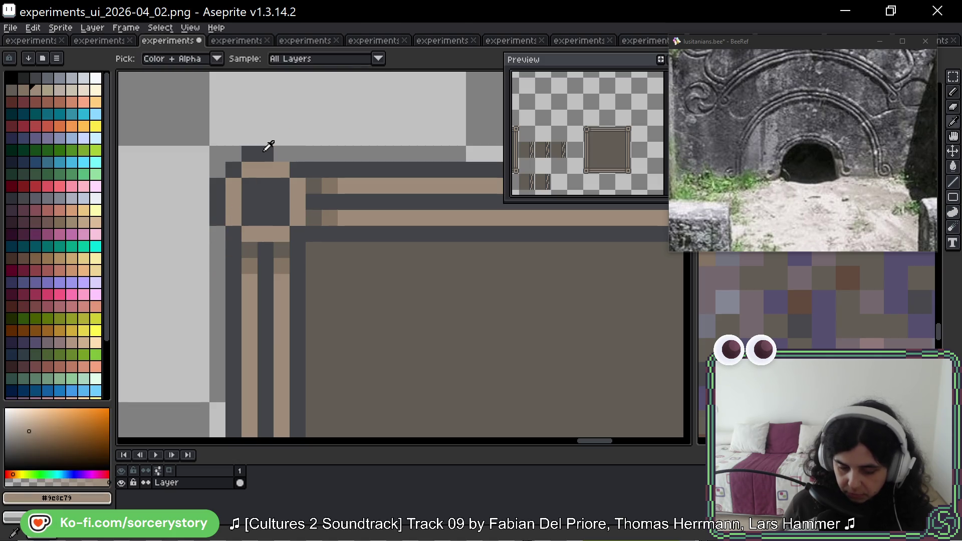
alt+click(269, 152)
scroll(403, 227, down, 1)
scroll(399, 222, down, 3)
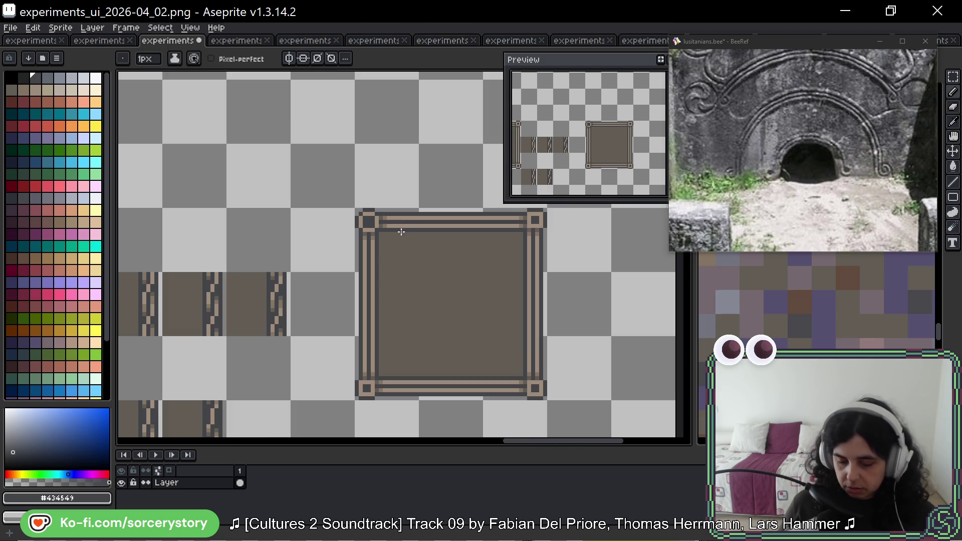
scroll(290, 213, up, 3)
scroll(259, 207, up, 1)
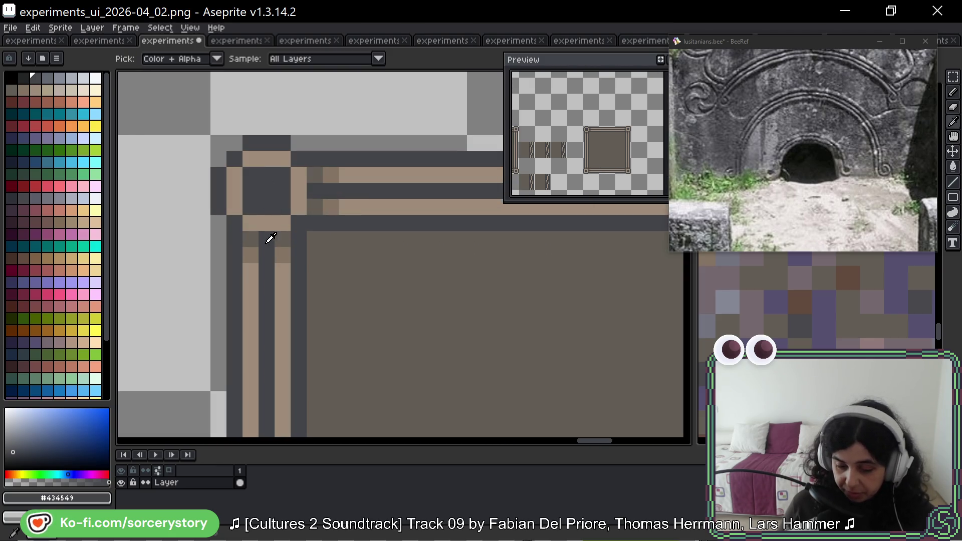
Set the knot centre pixel to #625d54 and repaint the pixels around the dark square brown
alt+click(236, 183)
click(272, 188)
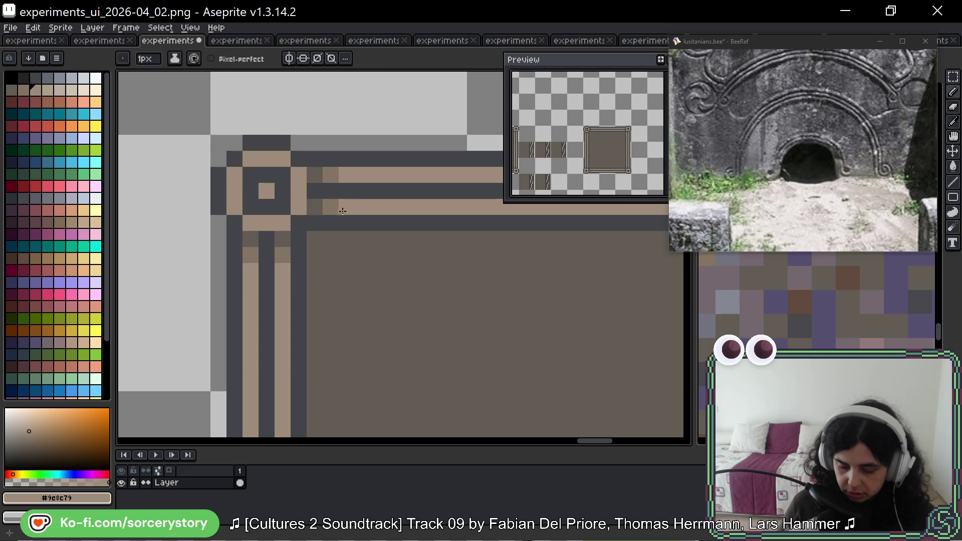
alt+click(314, 175)
click(267, 191)
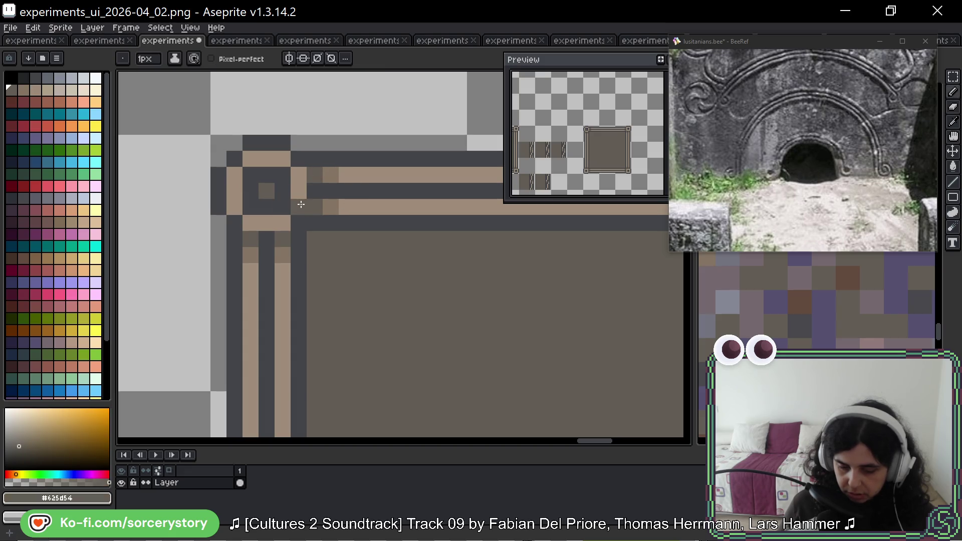
click(275, 175)
click(282, 199)
click(266, 207)
scroll(355, 191, up, 2)
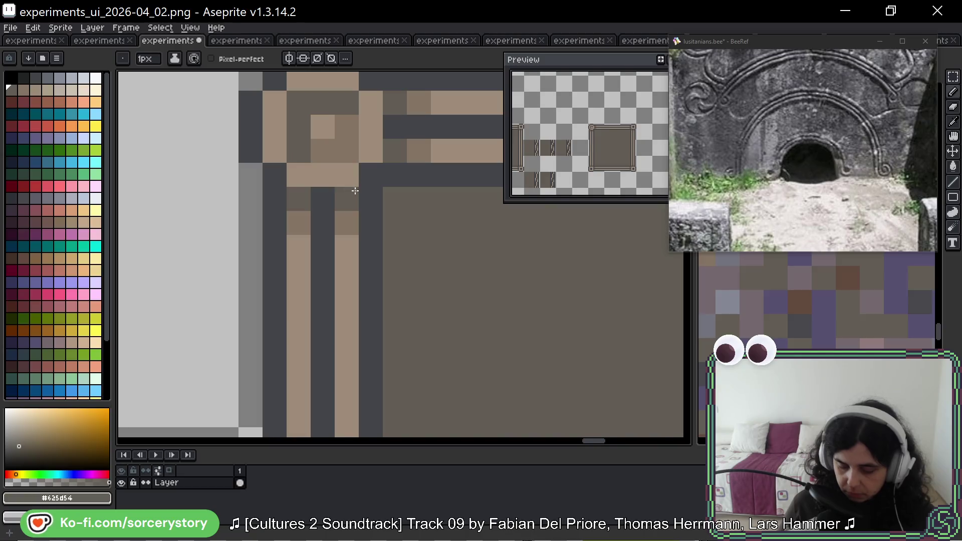
scroll(355, 191, down, 2)
scroll(365, 185, up, 3)
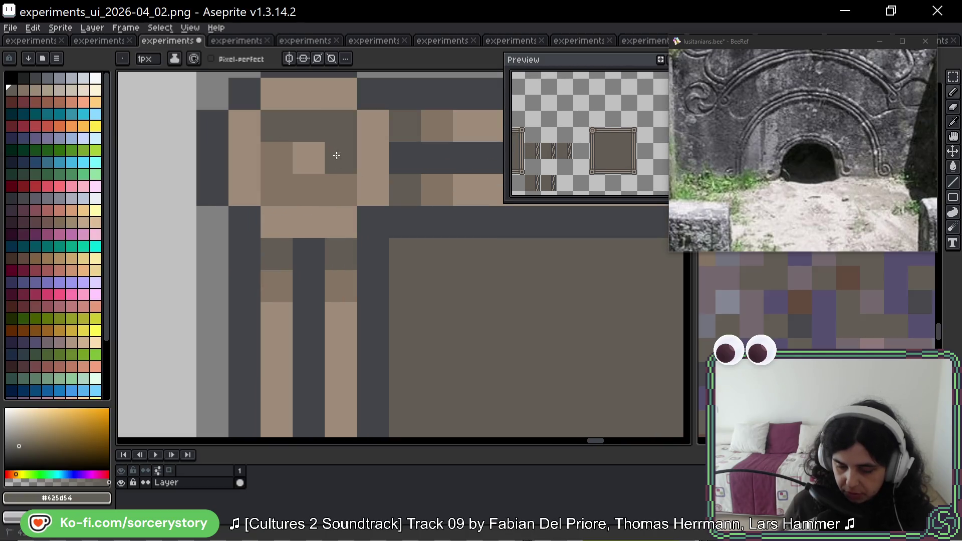
key(ctrl+z)
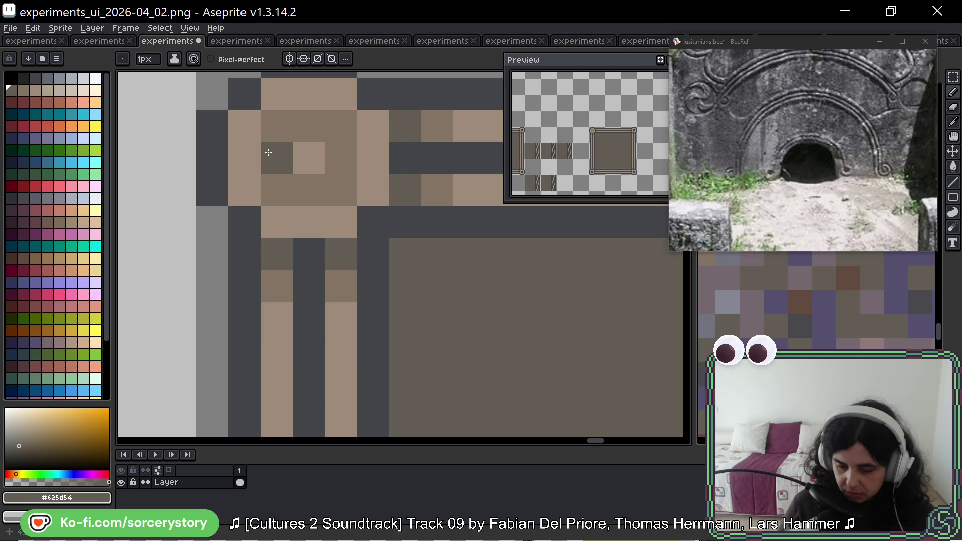
scroll(269, 150, down, 3)
Compare with the experiments_ui_2026-04_01 sheet, then return to experiments_ui_2026-04_02
click(99, 42)
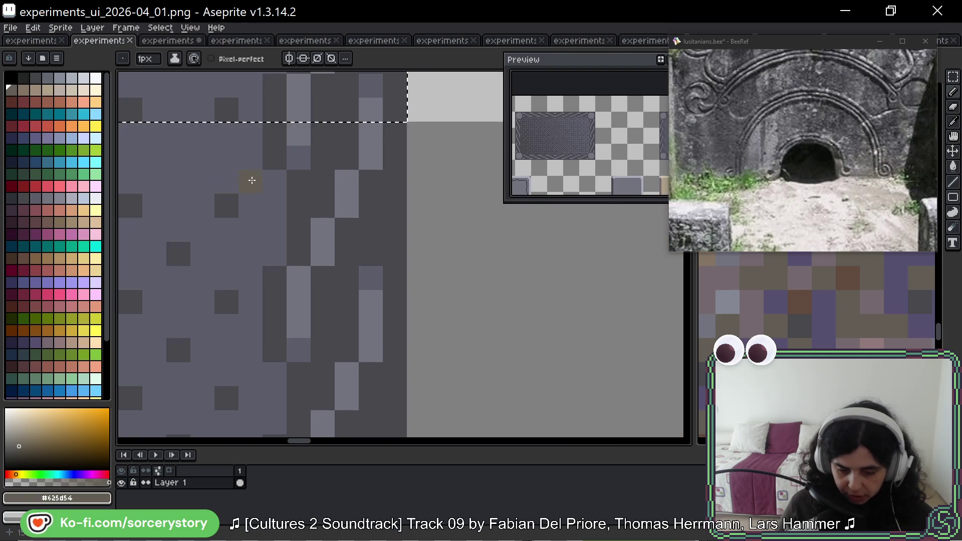
scroll(249, 181, down, 5)
scroll(281, 230, up, 3)
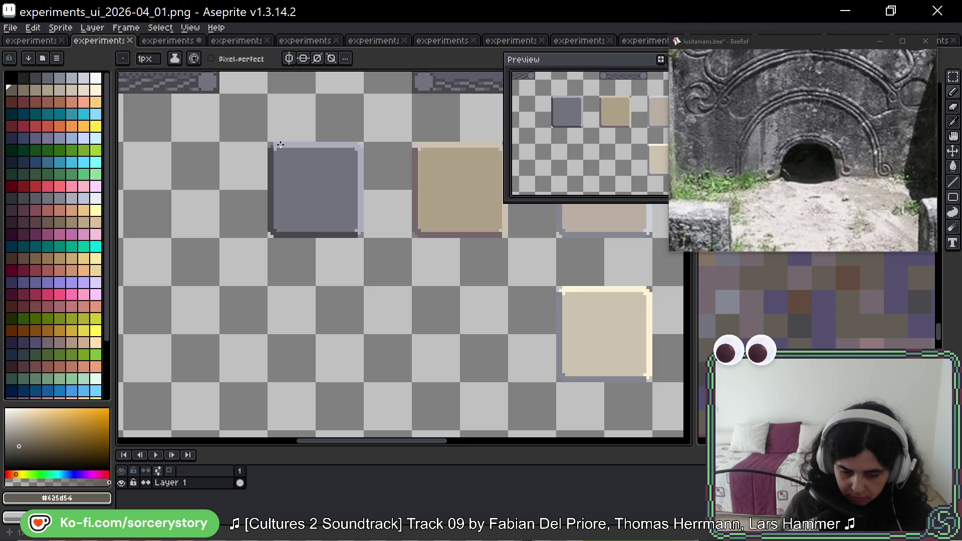
key(ctrl+Tab)
scroll(258, 138, up, 2)
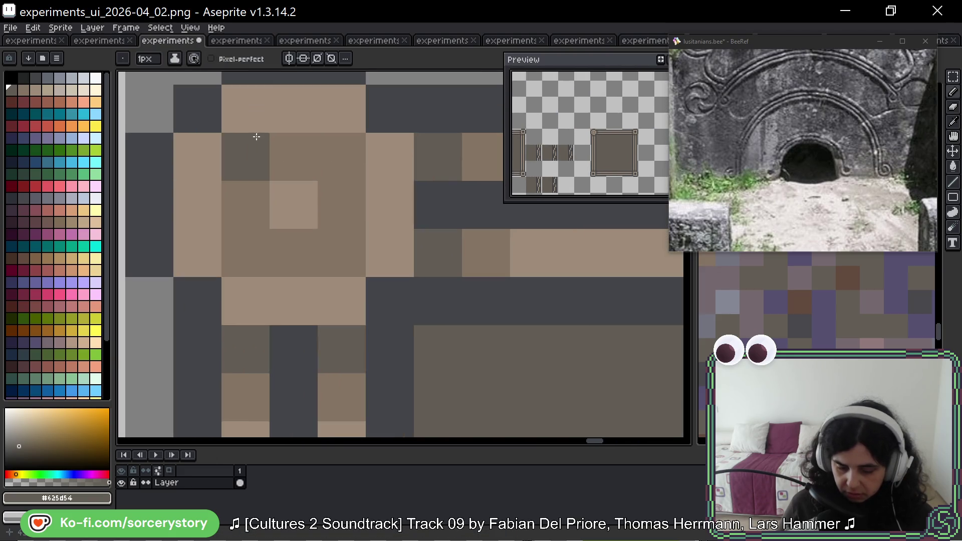
Adjust the knot's inner blocks between dark and medium brown #857565, undoing the darkened ones
click(333, 210)
click(336, 246)
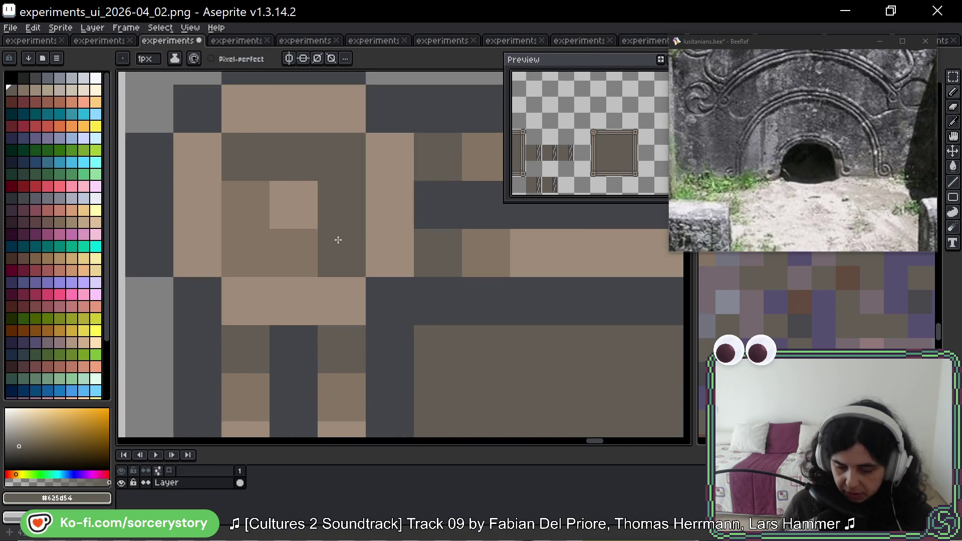
alt+click(275, 247)
click(336, 256)
click(242, 167)
key(ctrl+z)
key(ctrl+z)
key(ctrl+z)
scroll(455, 238, down, 6)
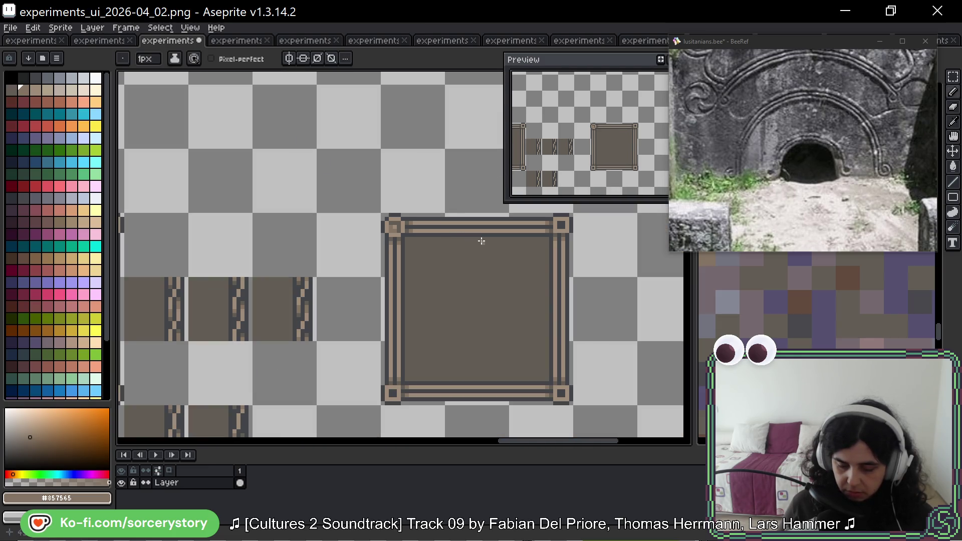
scroll(410, 226, up, 6)
Shade the knot where it meets the edge band with medium brown and darker pixels, sampling #625d54
right_click(410, 226)
click(388, 200)
right_click(392, 199)
key(alt)
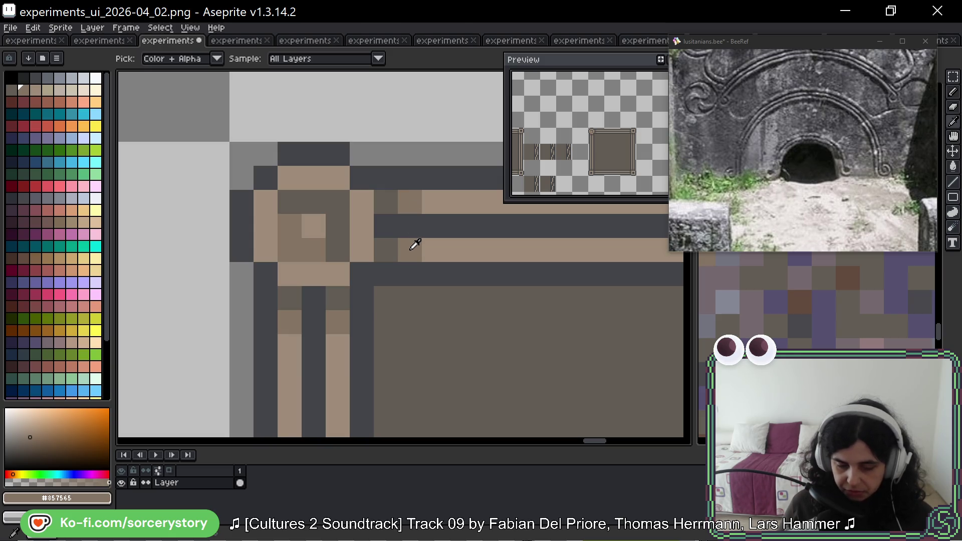
click(392, 245)
key(b)
scroll(386, 245, down, 4)
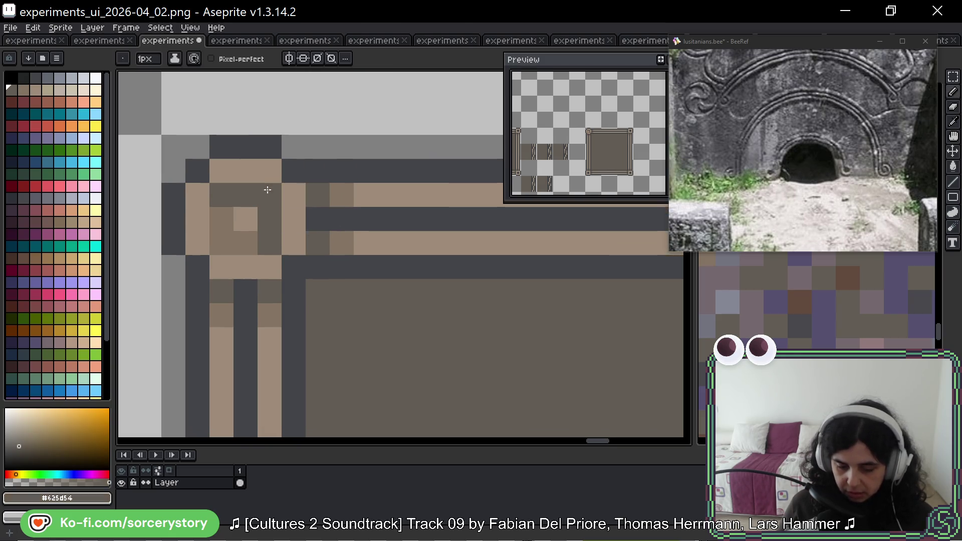
drag(343, 284, 347, 266)
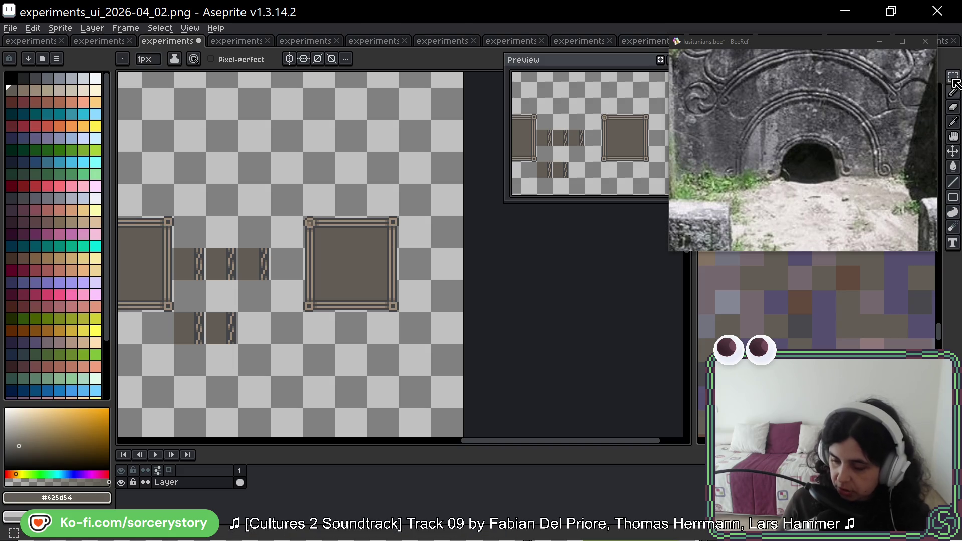
Try out rectangular selections of single zigzag chain tiles beside the frame
key(m)
scroll(322, 251, up, 2)
mouse_move(147, 245)
mouse_down()
mouse_move(211, 309)
mouse_move(351, 273)
mouse_up()
key(ctrl+d)
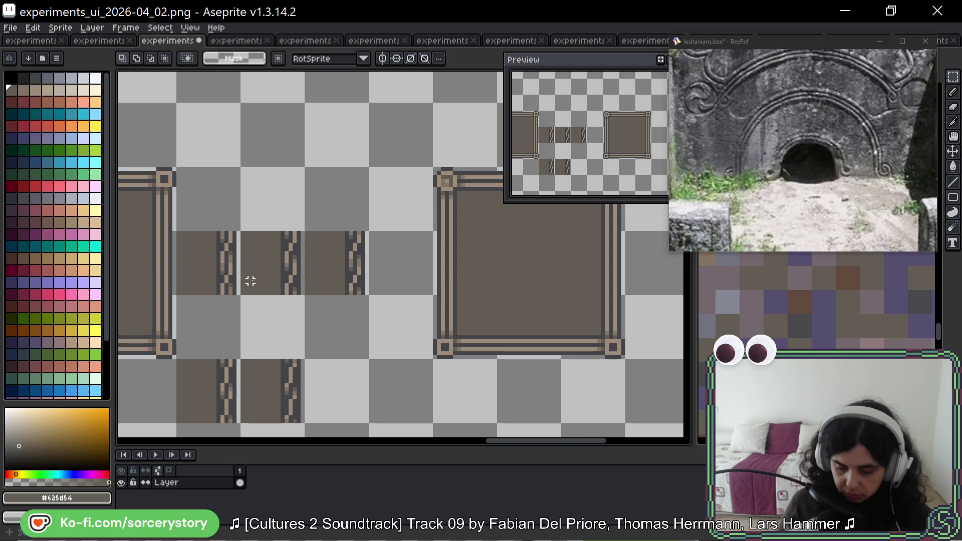
drag(371, 269, 426, 291)
key(Left)
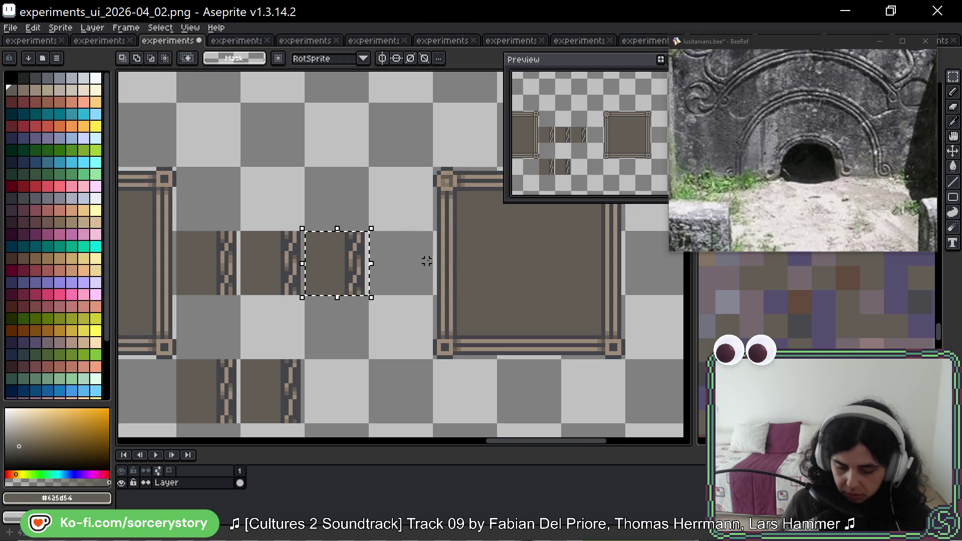
key(ctrl+d)
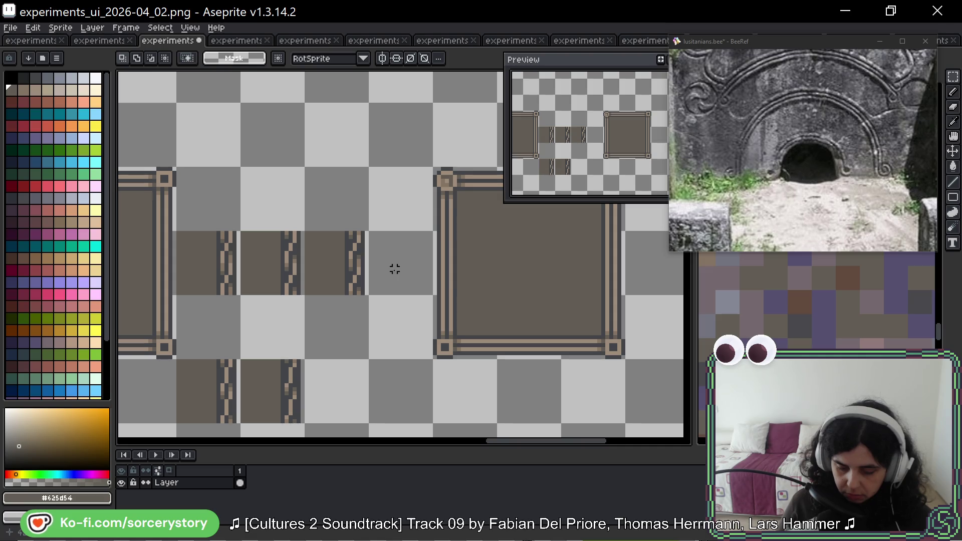
Move a chain tile onto the frame's right border, then pull it back off
drag(394, 269, 317, 251)
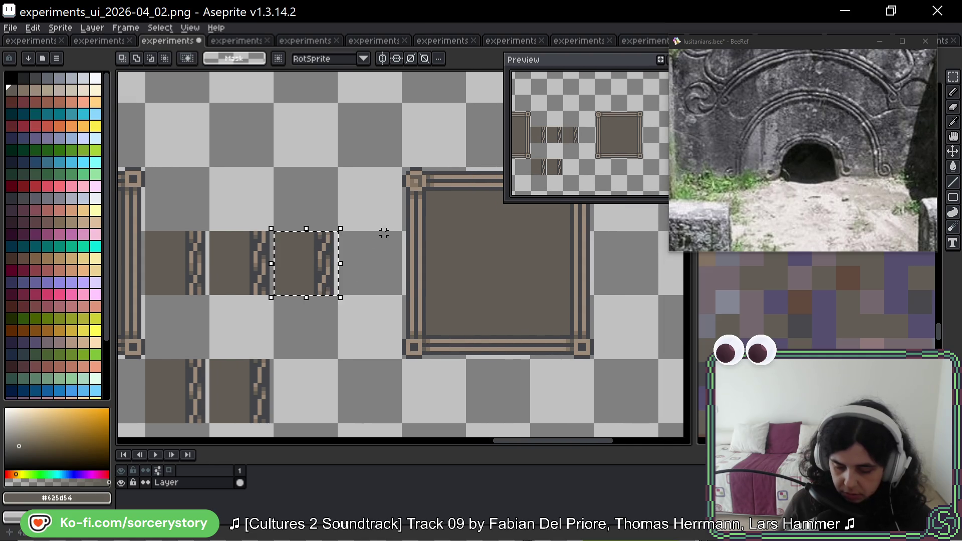
drag(383, 231, 224, 240)
drag(163, 281, 428, 269)
key(Return)
key(ctrl+d)
mouse_move(416, 288)
mouse_down()
mouse_move(422, 275)
mouse_move(199, 281)
mouse_move(282, 281)
mouse_up()
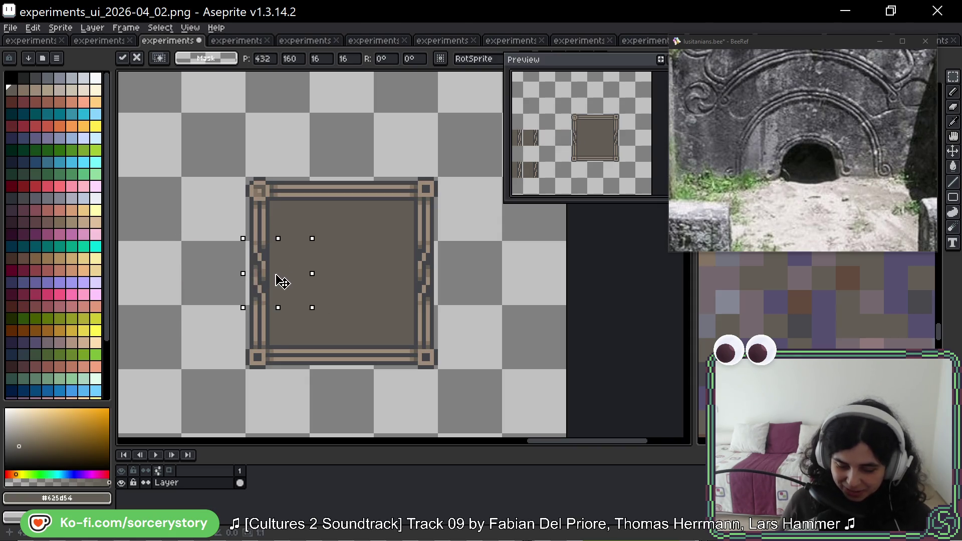
key(Return)
key(ctrl+d)
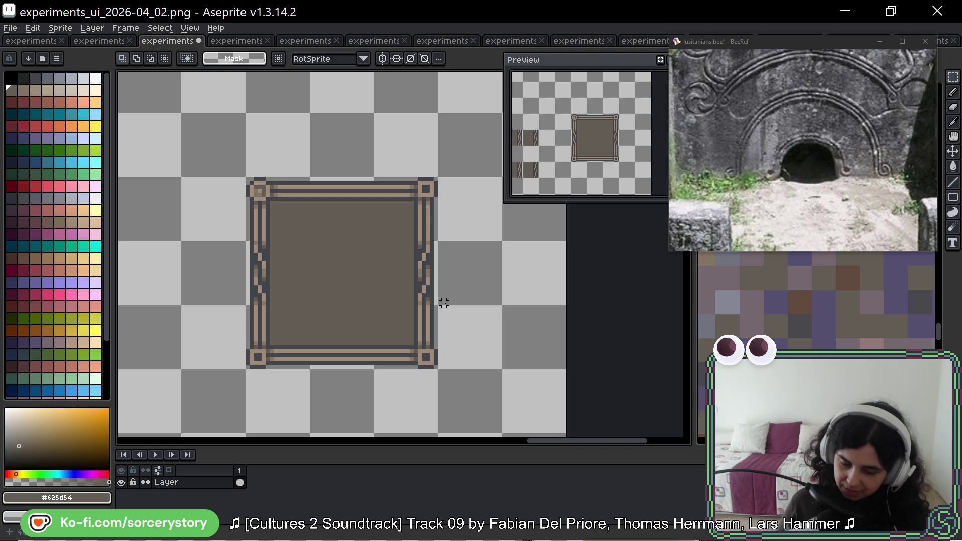
Copy a section of the left zigzag edge and rotate it 90° above and below the frame
drag(312, 239, 243, 308)
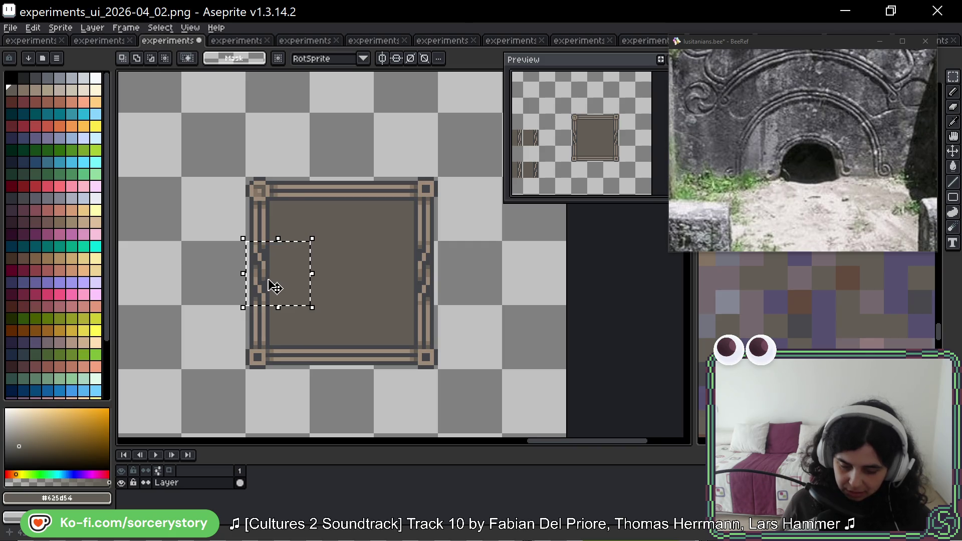
drag(276, 278, 326, 134)
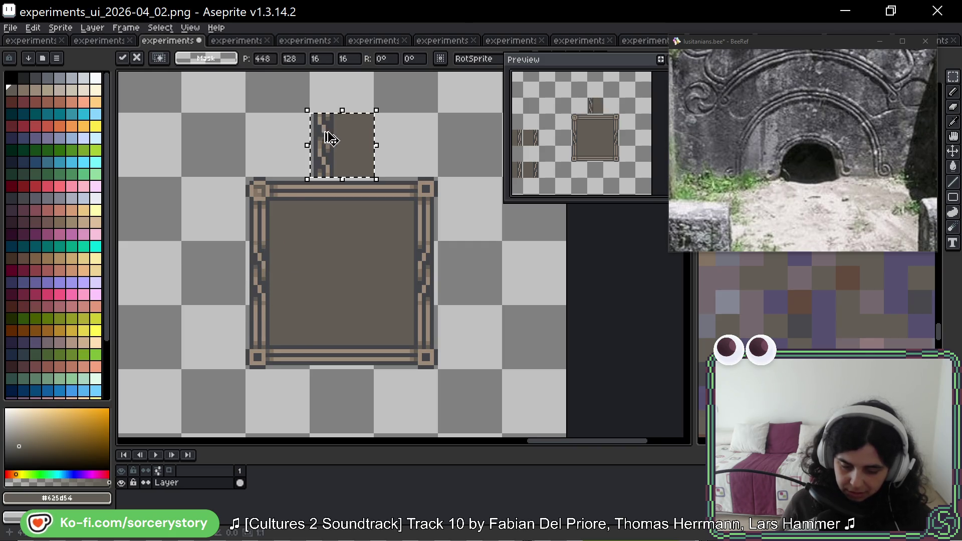
mouse_move(386, 101)
mouse_down()
mouse_move(392, 155)
mouse_move(371, 196)
mouse_up()
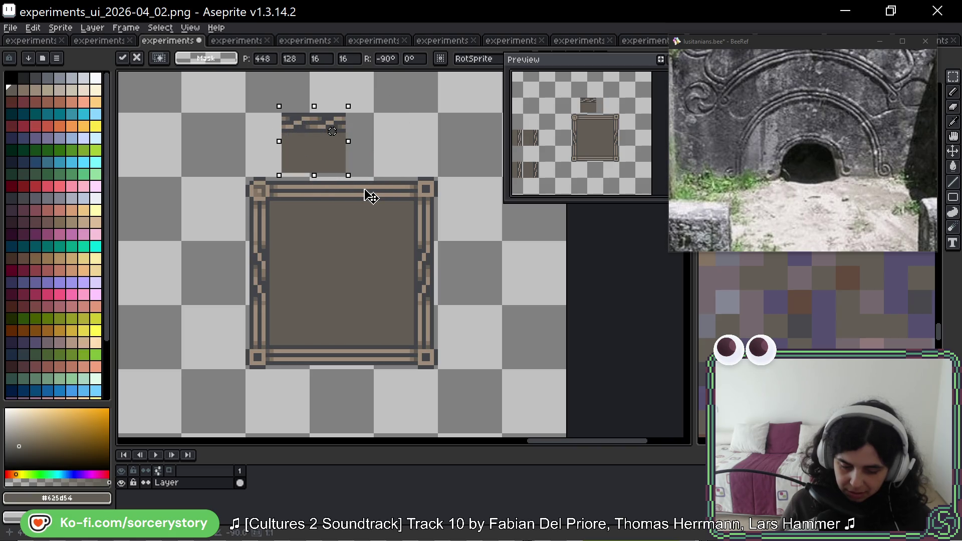
mouse_move(318, 146)
mouse_down()
mouse_move(351, 151)
mouse_move(333, 423)
mouse_move(339, 403)
mouse_up()
scroll(365, 392, down, 3)
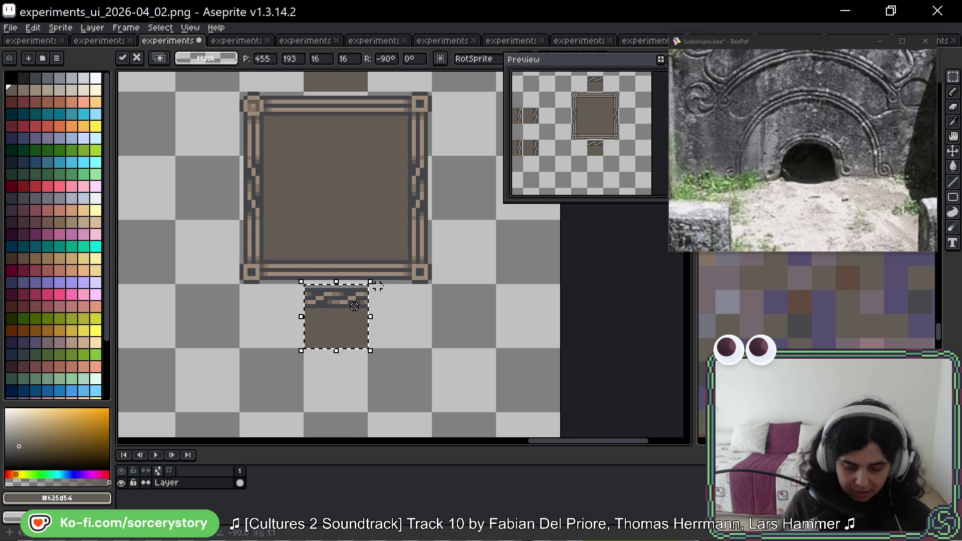
mouse_move(376, 275)
mouse_down()
mouse_move(380, 344)
mouse_move(342, 350)
mouse_move(326, 333)
mouse_up()
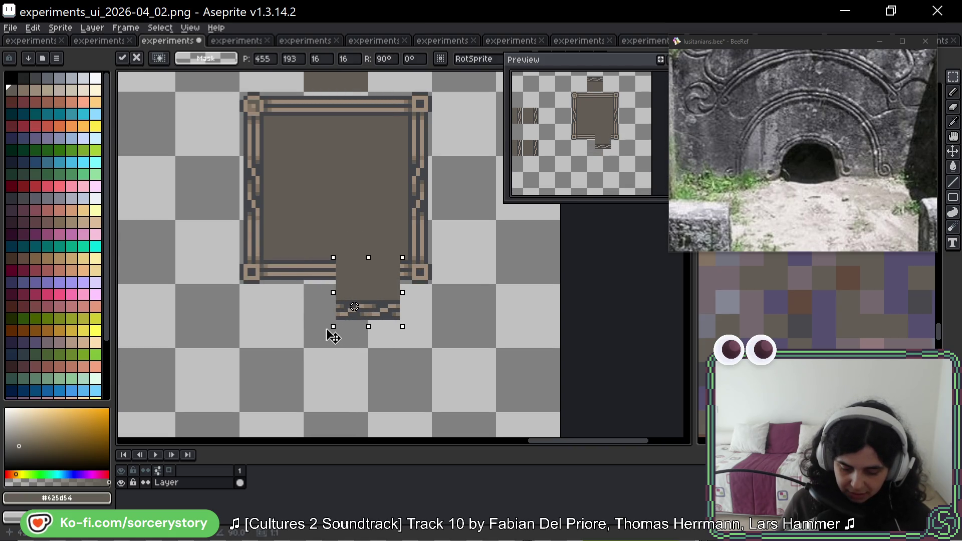
drag(361, 301, 333, 316)
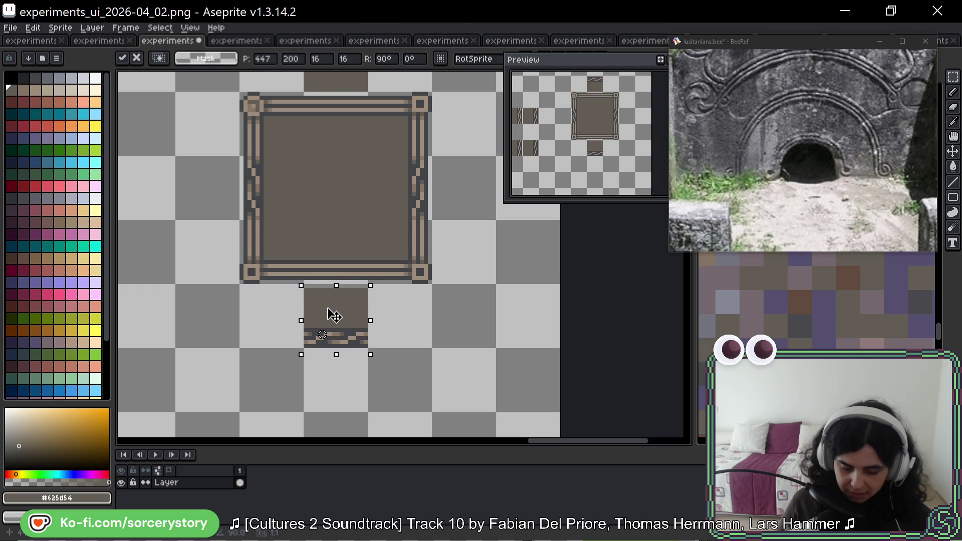
key(Return)
Fit the rotated zigzag pieces into the frame's bottom and top borders
scroll(411, 246, down, 1)
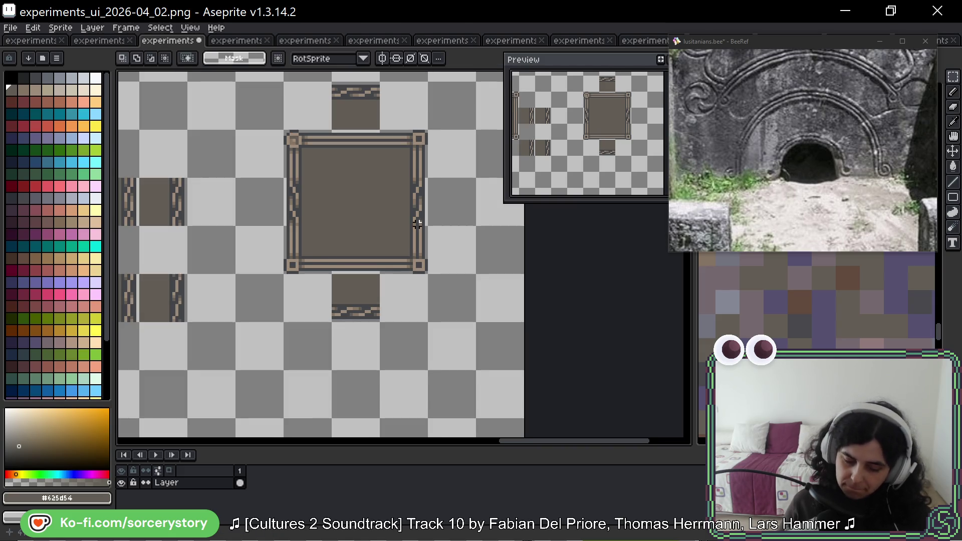
scroll(417, 223, up, 1)
mouse_move(334, 293)
mouse_down()
mouse_move(383, 341)
mouse_move(350, 275)
mouse_up()
scroll(386, 186, up, 1)
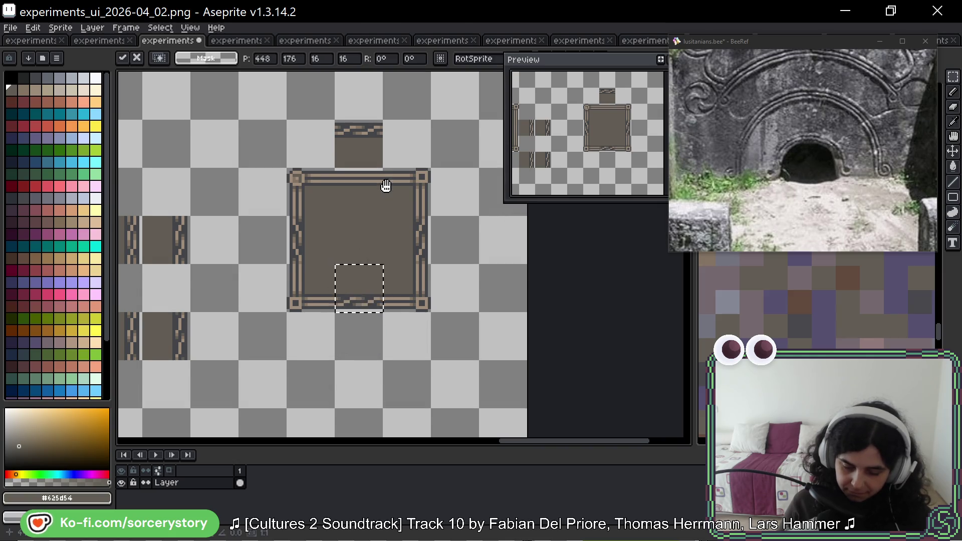
scroll(386, 186, down, 1)
drag(329, 132, 383, 170)
drag(357, 150, 359, 210)
scroll(387, 250, down, 1)
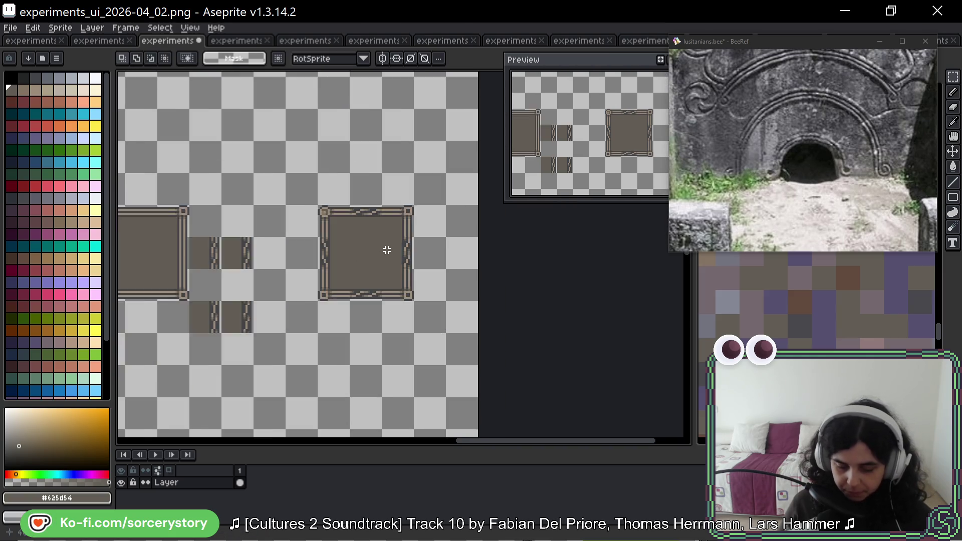
scroll(386, 249, down, 1)
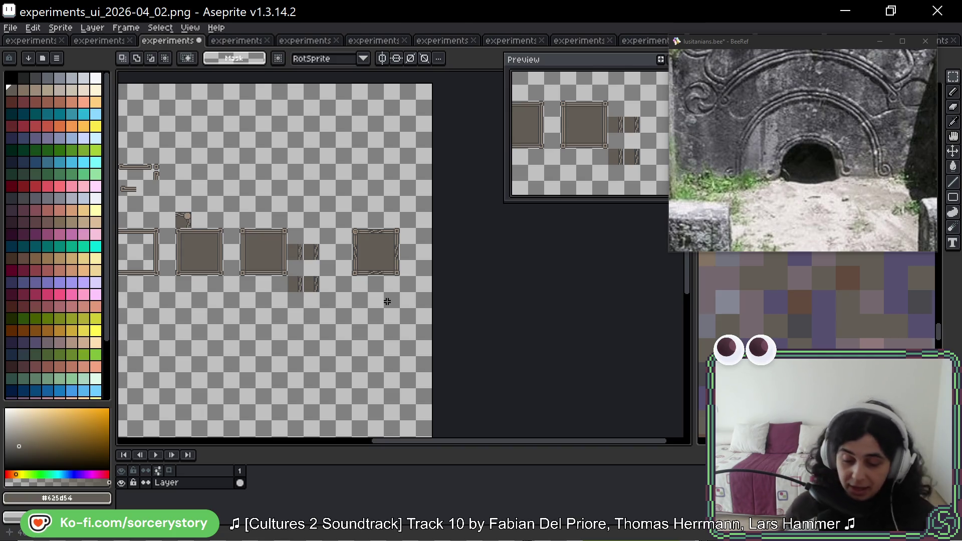
Select the zigzag frame's top-left corner piece and rotate it
scroll(346, 232, up, 2)
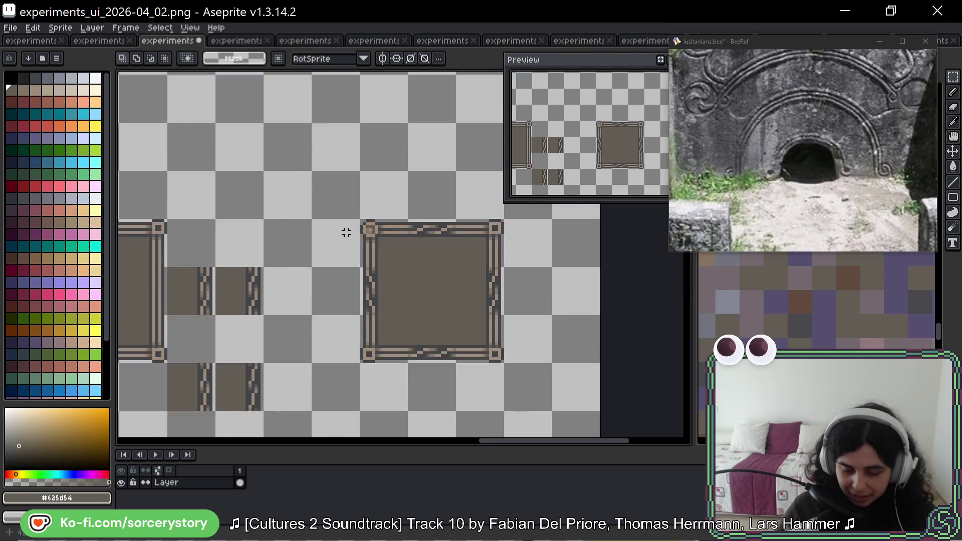
scroll(346, 232, up, 1)
drag(425, 281, 290, 129)
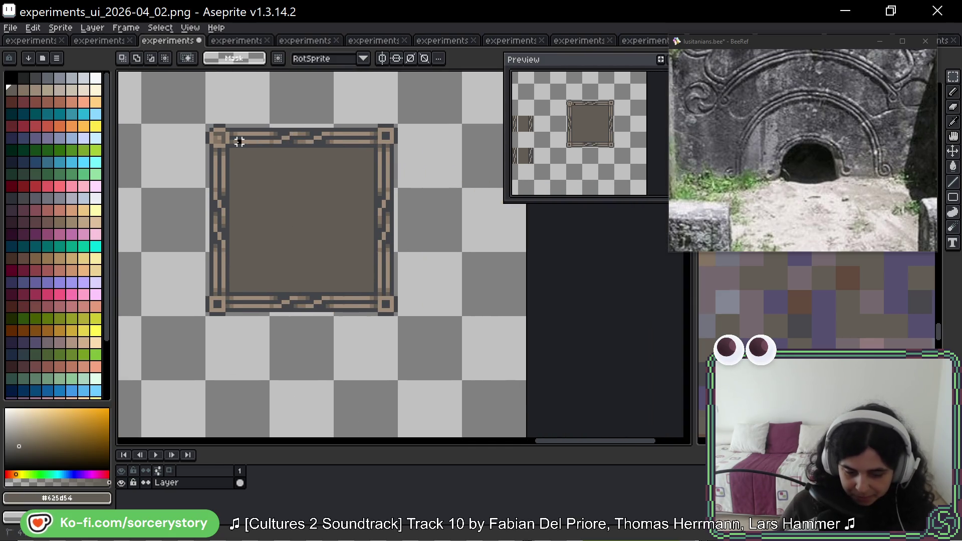
scroll(216, 133, up, 1)
drag(215, 135, 280, 198)
mouse_move(236, 157)
mouse_down()
mouse_move(618, 170)
mouse_move(301, 158)
mouse_up()
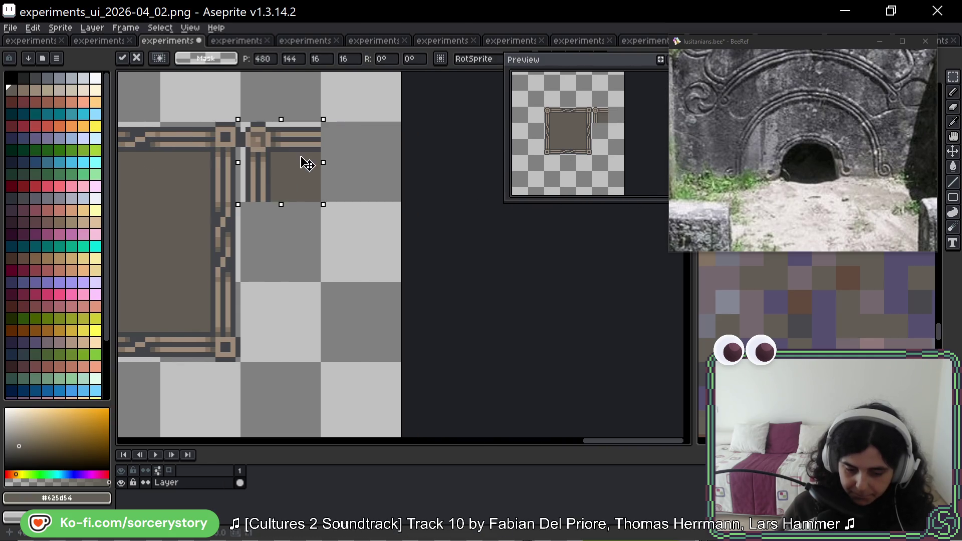
mouse_move(336, 111)
mouse_down()
mouse_move(344, 134)
mouse_move(335, 189)
mouse_move(353, 180)
mouse_move(215, 146)
mouse_move(219, 159)
mouse_up()
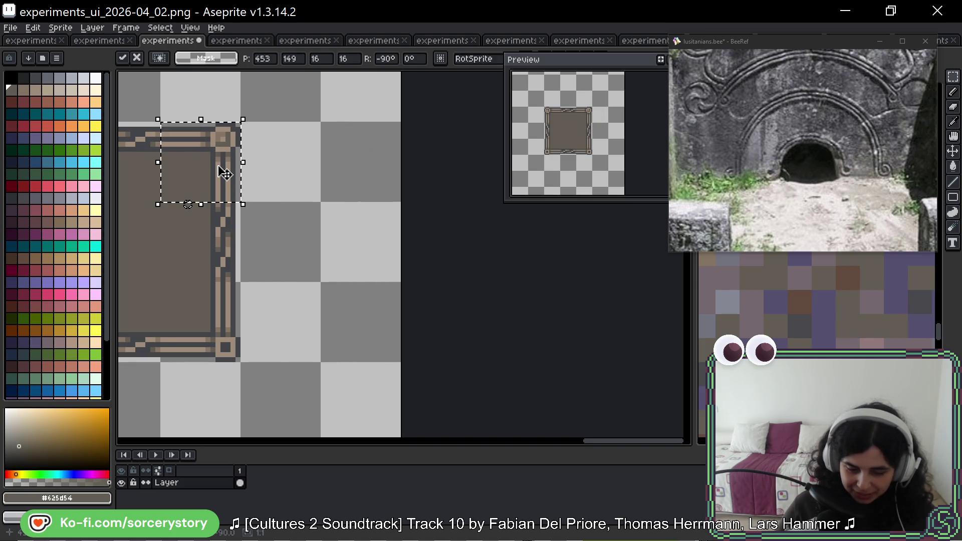
key(Return)
Flip a copy of both top corners vertically and set it along the bottom edge
mouse_move(243, 139)
mouse_down()
mouse_move(440, 182)
mouse_move(298, 187)
mouse_up()
scroll(298, 188, down, 1)
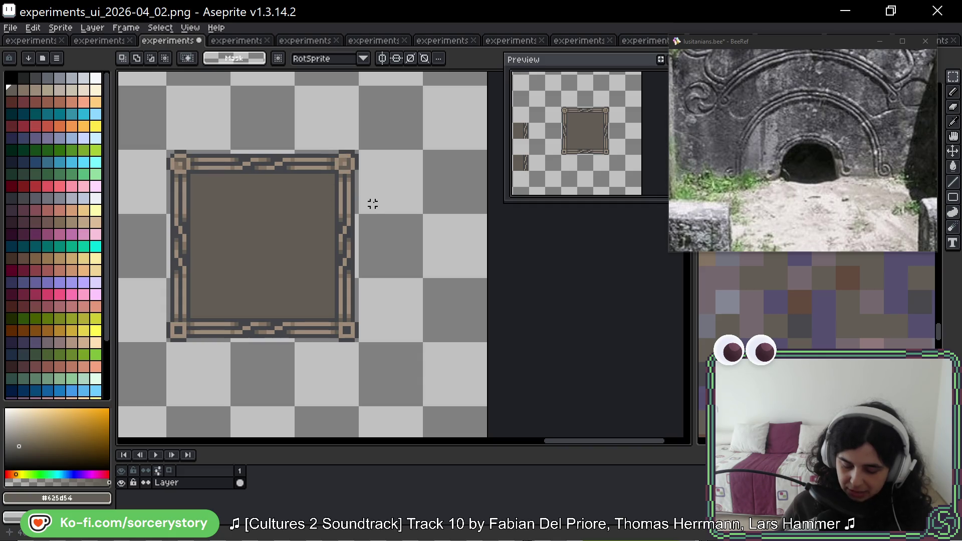
drag(275, 215, 348, 169)
drag(368, 108, 419, 129)
mouse_move(279, 140)
shift+mouse_down()
mouse_move(253, 115)
mouse_move(266, 369)
mouse_move(279, 279)
shift+mouse_up()
key(shift+v)
key(ctrl+d)
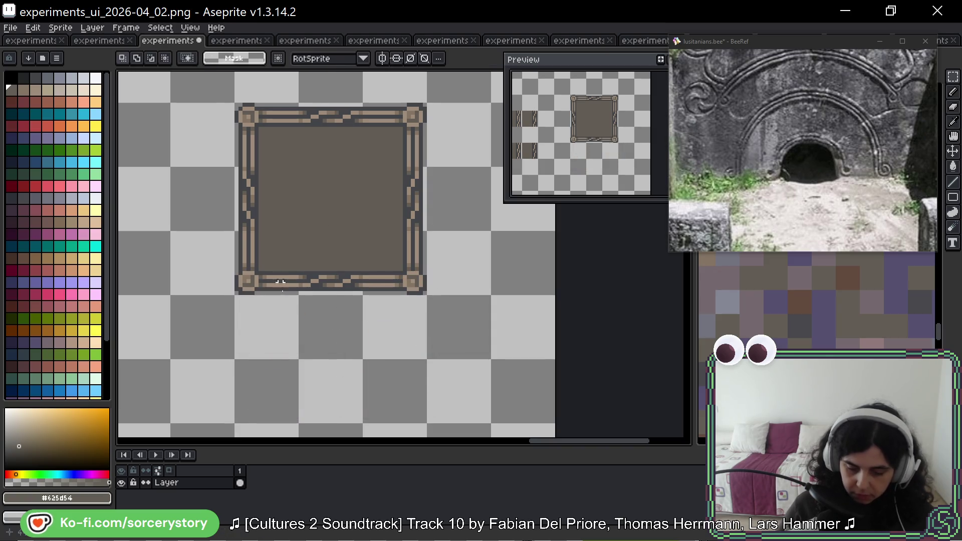
scroll(384, 348, down, 4)
scroll(385, 346, up, 4)
scroll(360, 161, down, 5)
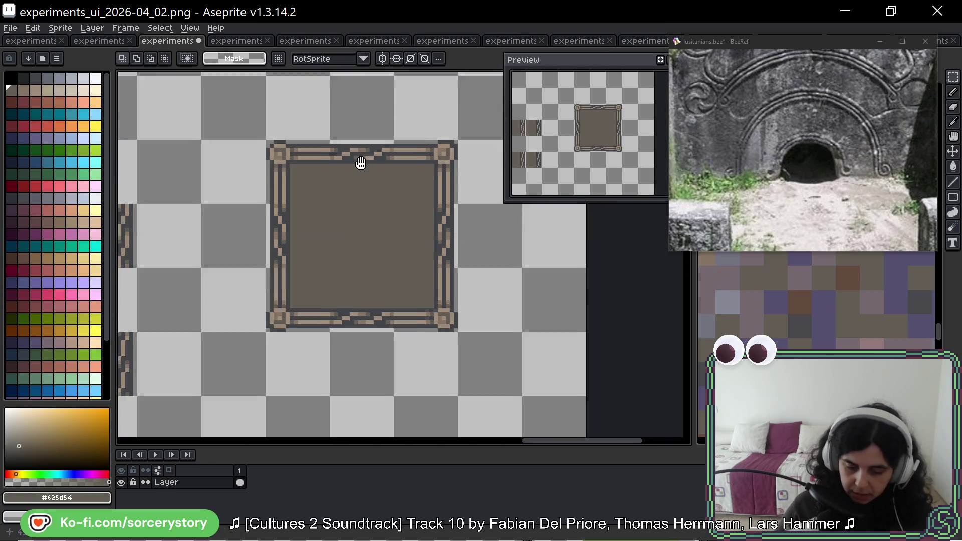
click(438, 258)
Duplicate the frame, shift its left-border tile down and outward, and copy a border tile right
mouse_move(439, 258)
mouse_down()
mouse_move(425, 456)
mouse_move(425, 258)
mouse_up()
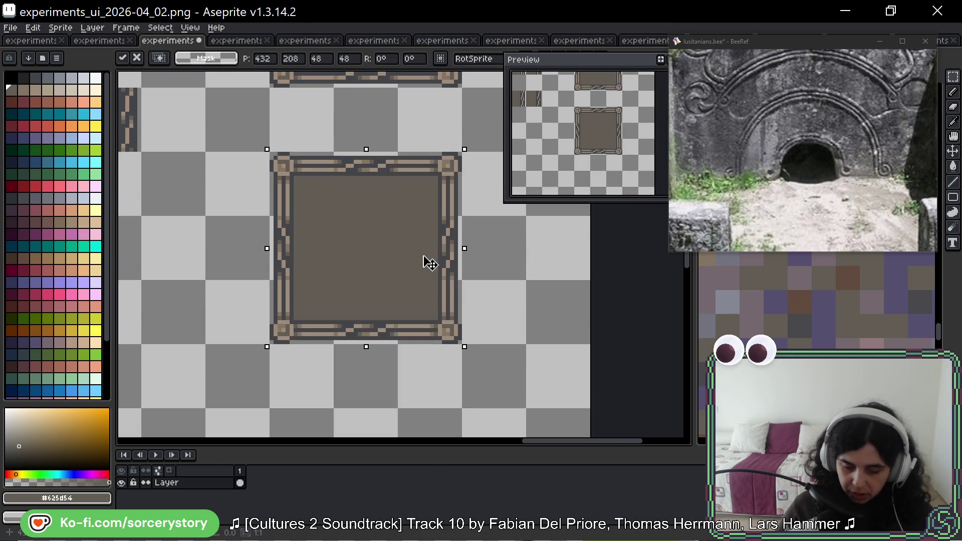
key(ctrl+d)
scroll(371, 214, left, 3)
scroll(324, 180, right, 4)
mouse_move(296, 150)
mouse_down()
mouse_move(365, 219)
mouse_move(331, 177)
mouse_move(279, 185)
mouse_move(365, 178)
mouse_move(340, 189)
mouse_move(286, 185)
mouse_move(382, 179)
mouse_up()
click(264, 239)
key(ctrl+z)
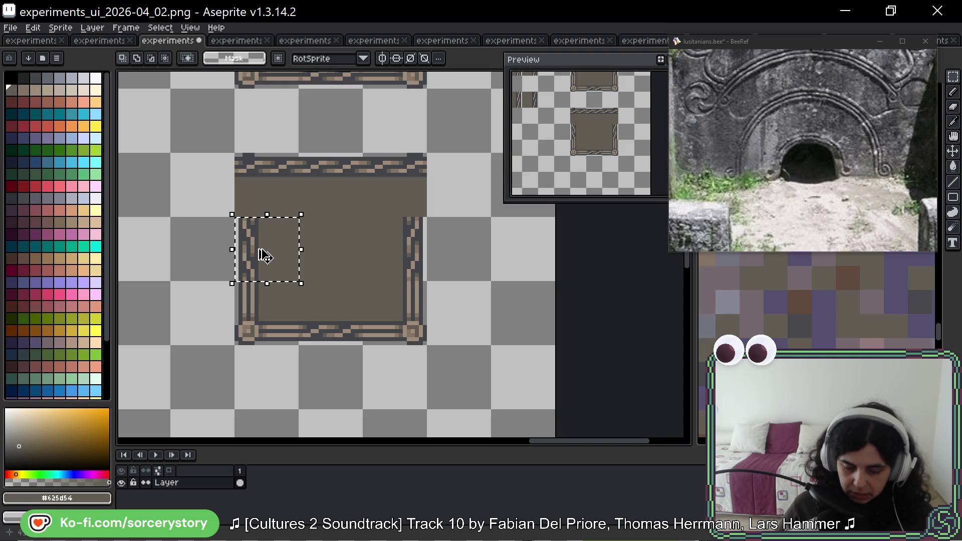
mouse_move(261, 261)
mouse_down()
mouse_move(200, 203)
mouse_move(198, 326)
mouse_up()
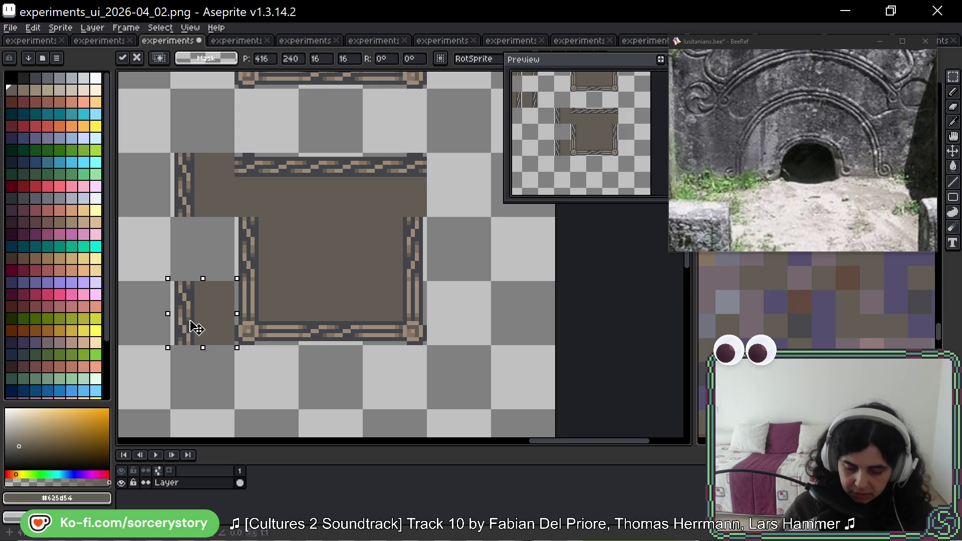
key(Return)
mouse_move(366, 221)
mouse_down()
mouse_move(395, 260)
mouse_move(471, 221)
mouse_move(477, 326)
mouse_up()
key(Return)
Reposition the frame's bottom corner piece
mouse_move(312, 334)
mouse_down()
mouse_move(329, 331)
mouse_move(301, 388)
mouse_move(381, 388)
mouse_up()
scroll(410, 354, up, 3)
scroll(410, 355, up, 1)
mouse_move(388, 245)
mouse_down()
mouse_move(476, 331)
mouse_move(466, 323)
mouse_move(447, 351)
mouse_move(451, 402)
mouse_up()
scroll(464, 322, down, 2)
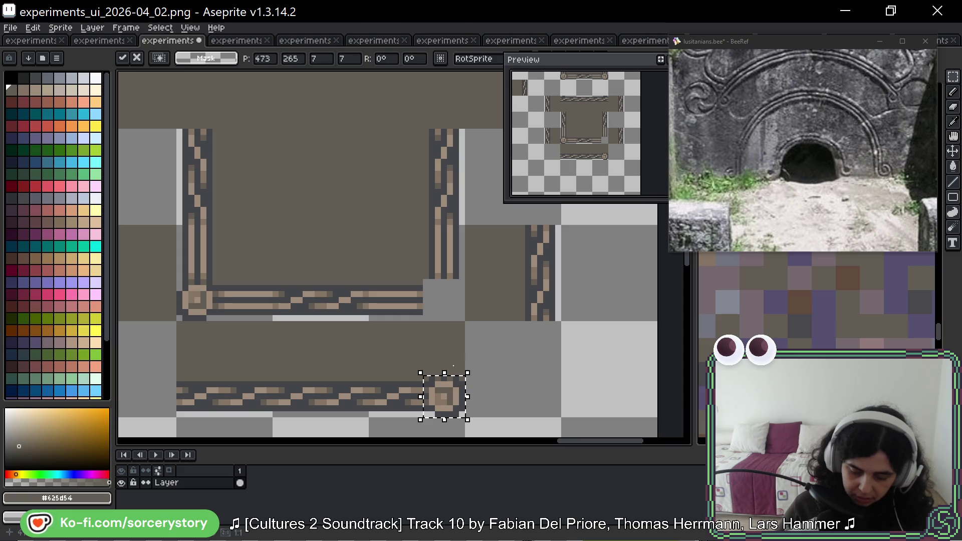
drag(516, 348, 377, 333)
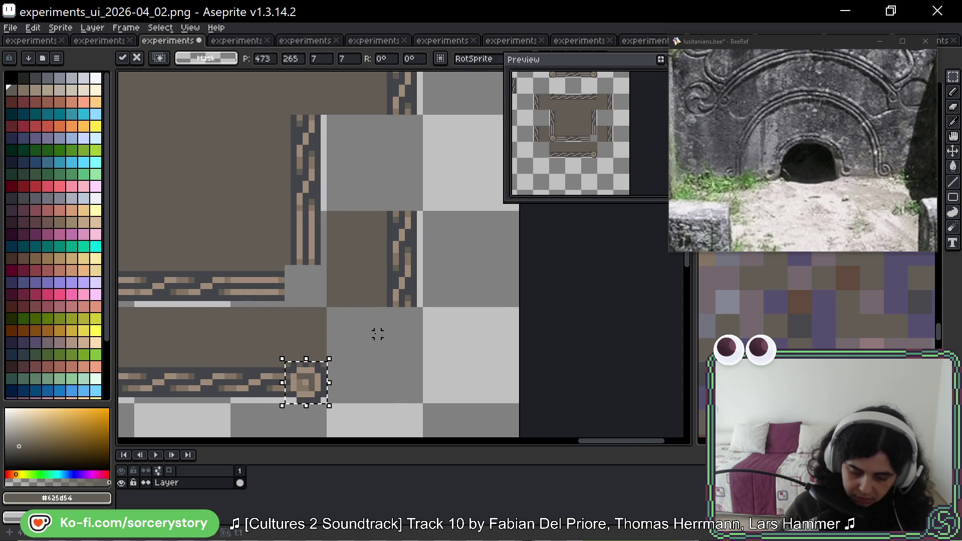
click(371, 333)
drag(402, 281, 389, 310)
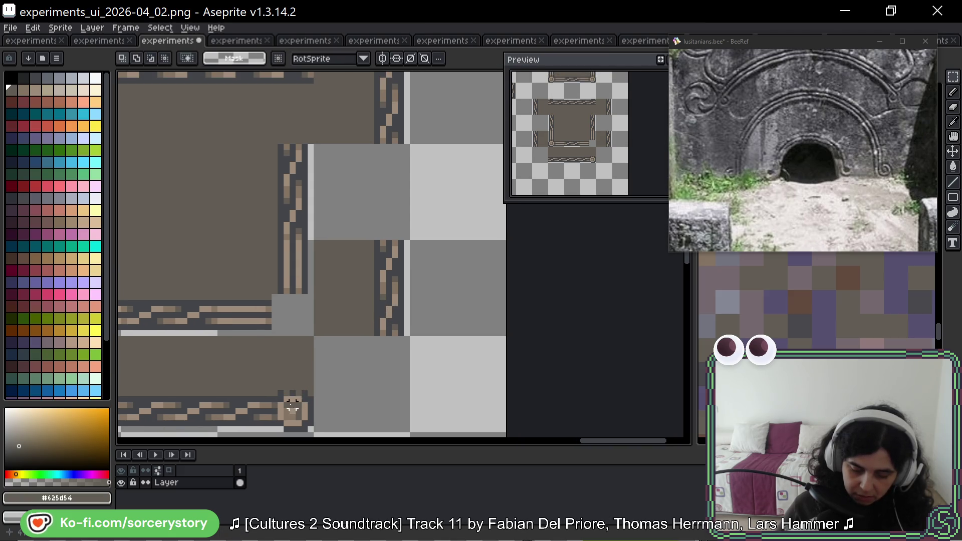
Erase the stray edge blocks on the frame's right edge and the extra dark tile
drag(310, 429, 274, 392)
click(294, 404)
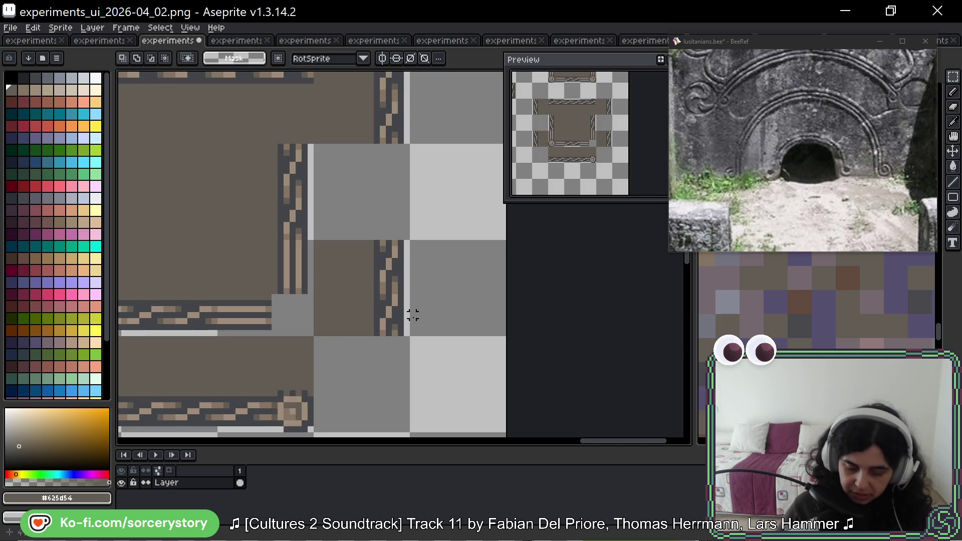
drag(409, 335, 370, 303)
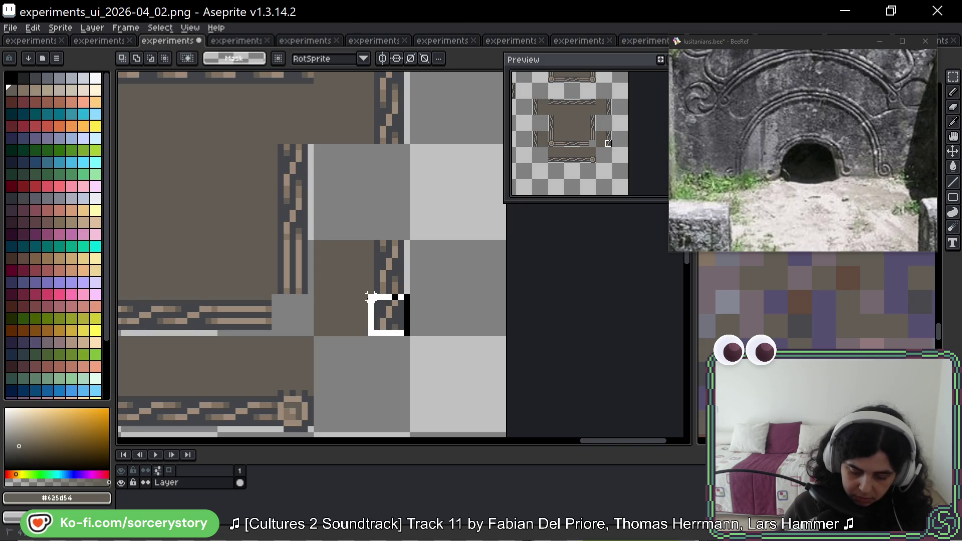
drag(367, 304, 366, 295)
key(Delete)
mouse_move(389, 256)
mouse_down()
mouse_move(392, 266)
mouse_move(295, 361)
mouse_move(415, 299)
mouse_move(318, 339)
mouse_up()
key(Return)
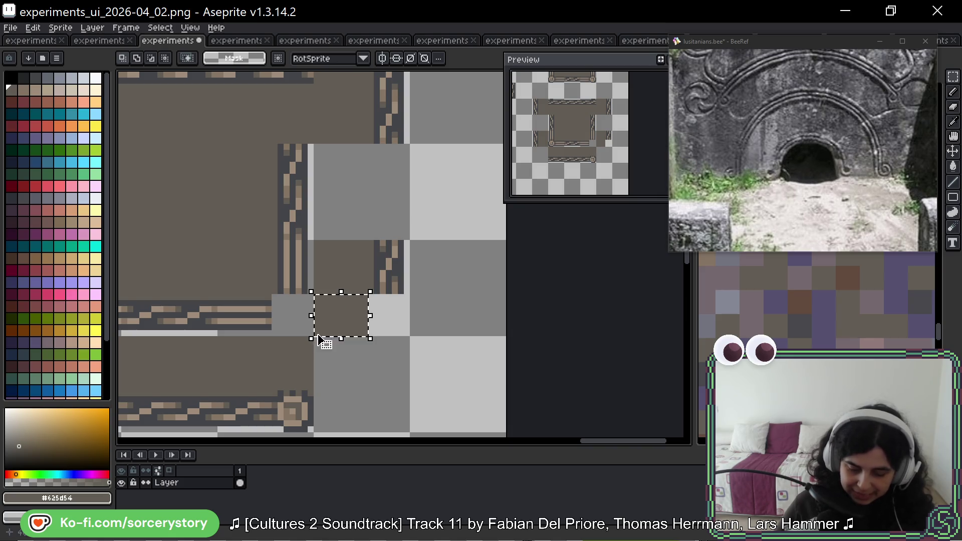
key(Delete)
Shift the corner tile beside the gap one cell down-left to close the bottom border
drag(369, 275, 294, 369)
key(Return)
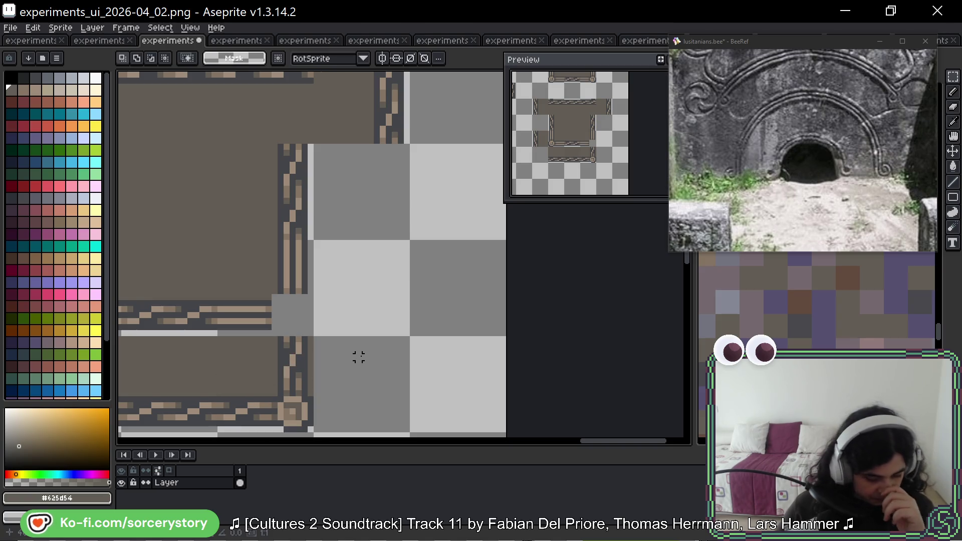
scroll(346, 366, down, 2)
scroll(389, 348, up, 1)
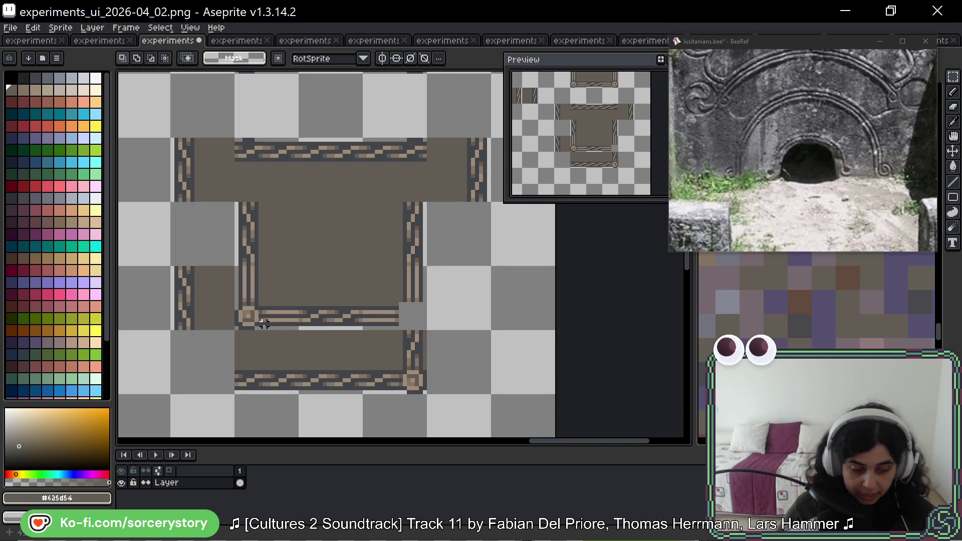
Eyedrop the knot browns and repaint one knot pixel lighter and another darker
scroll(264, 325, up, 5)
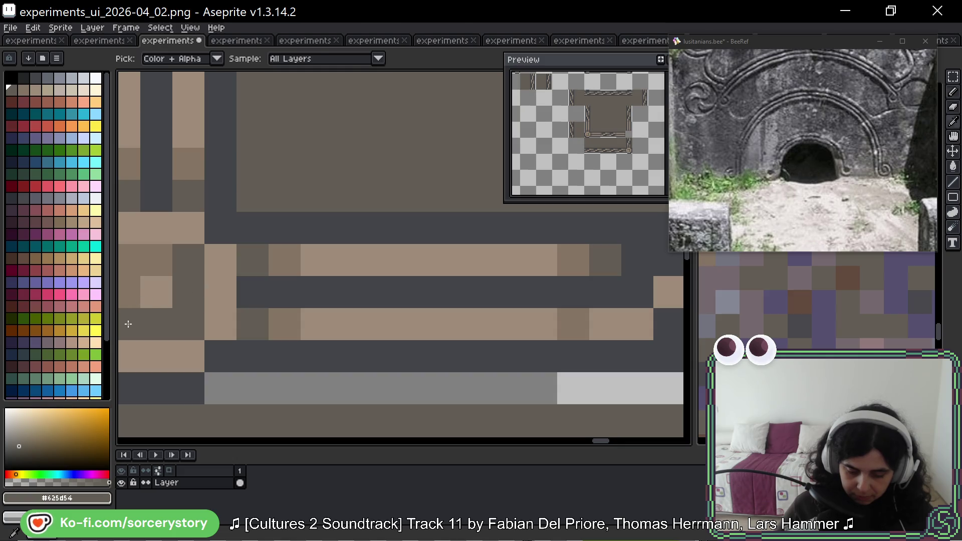
alt+click(134, 292)
click(150, 322)
alt+click(185, 257)
click(139, 262)
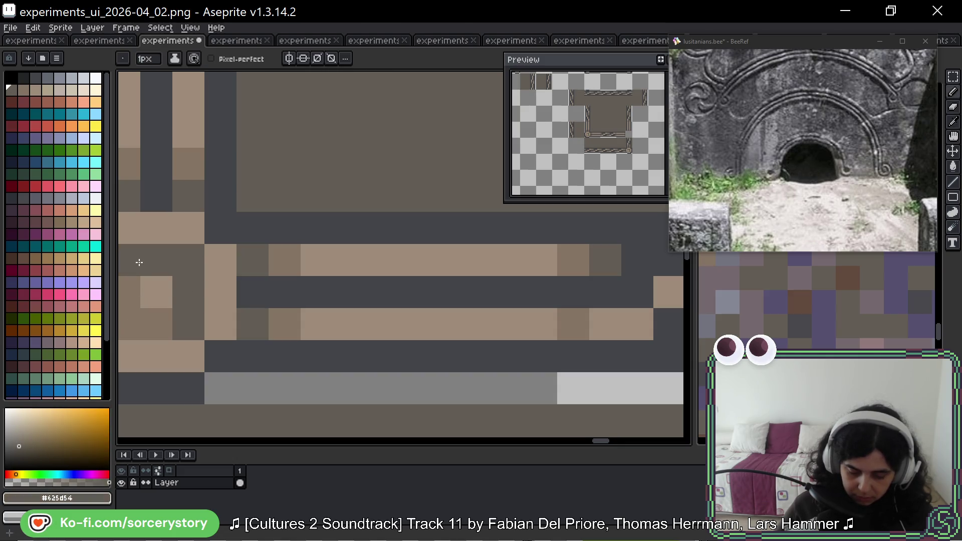
scroll(299, 290, down, 4)
scroll(237, 315, up, 4)
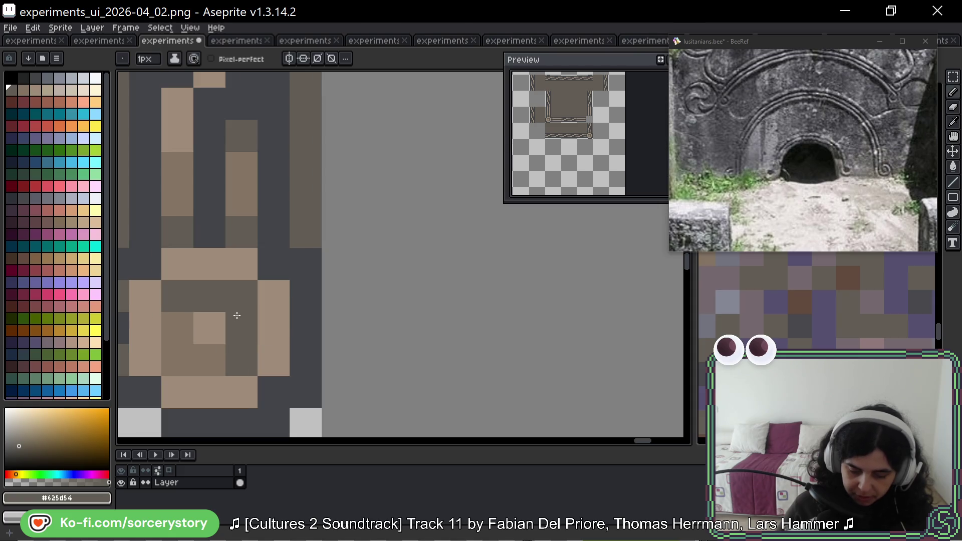
scroll(237, 315, down, 4)
scroll(419, 303, up, 1)
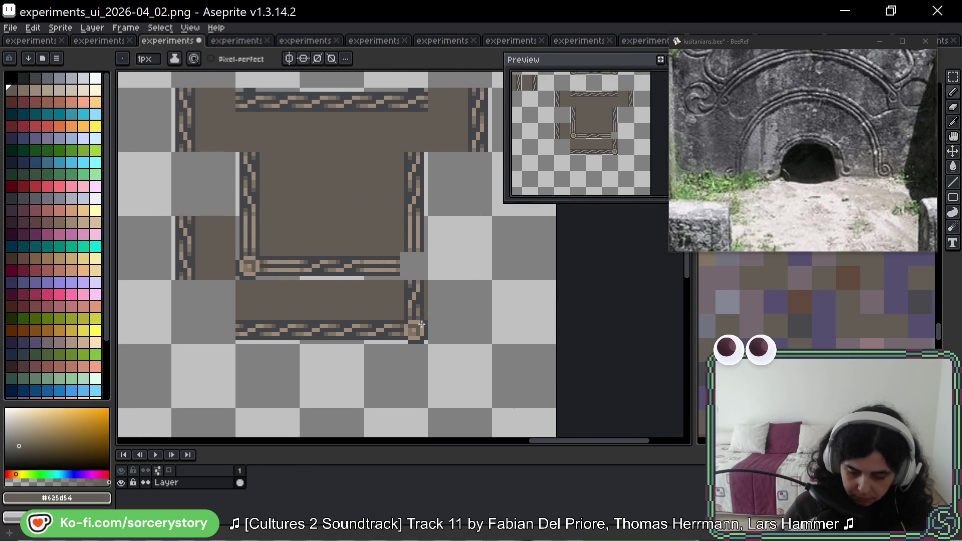
On the lower corner knots, paint one pixel light brown and darken another with #625d54
mouse_move(407, 322)
mouse_down()
mouse_move(409, 397)
mouse_move(401, 286)
mouse_move(388, 392)
mouse_up()
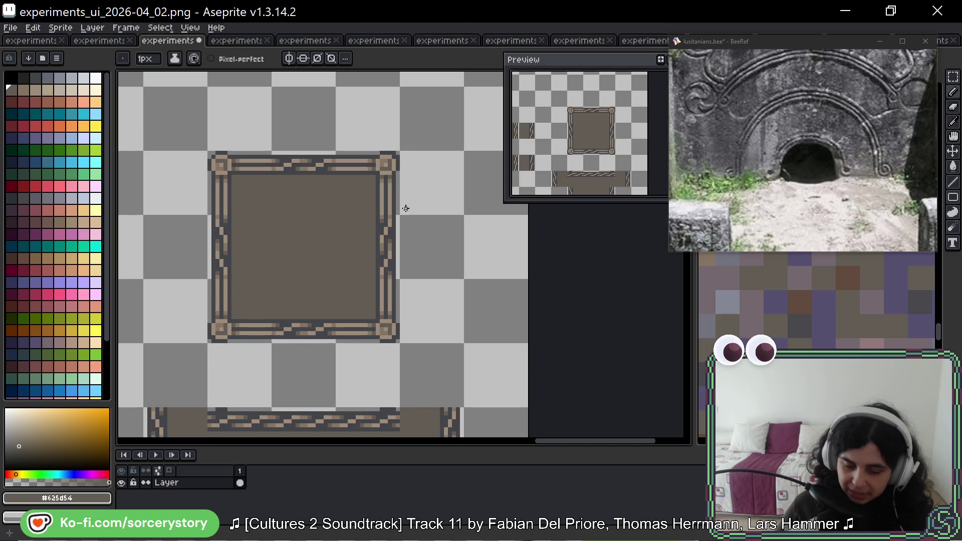
scroll(351, 150, up, 5)
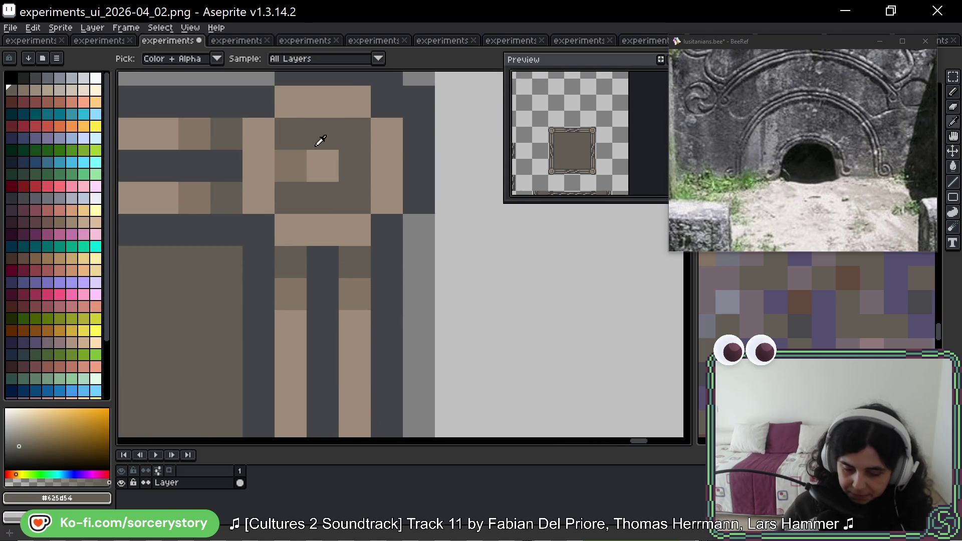
alt+click(318, 142)
click(323, 198)
scroll(323, 201, down, 5)
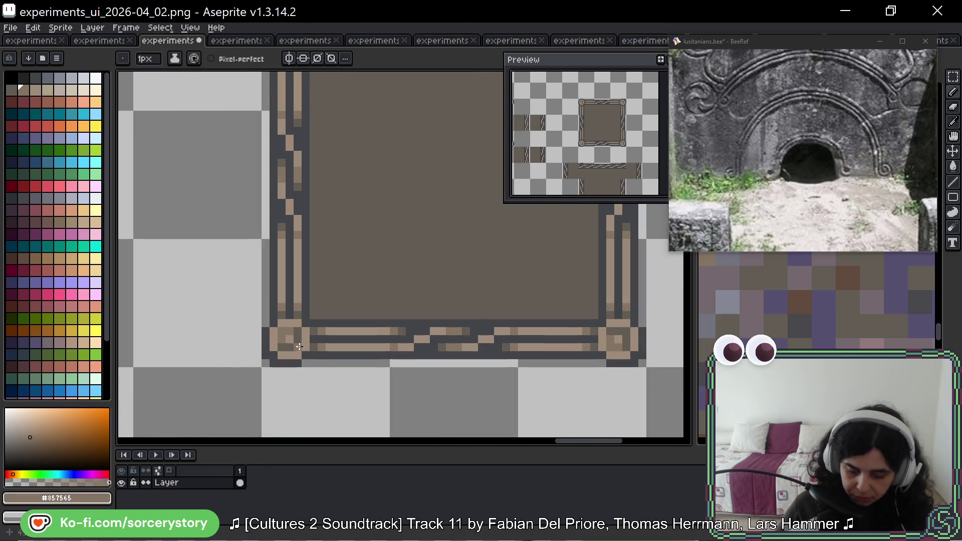
alt+click(299, 333)
click(284, 333)
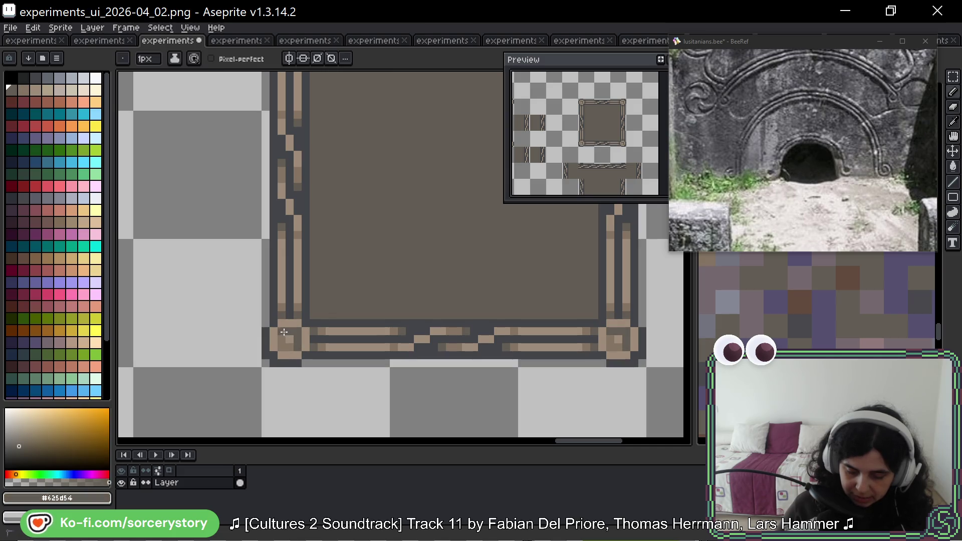
scroll(284, 332, down, 4)
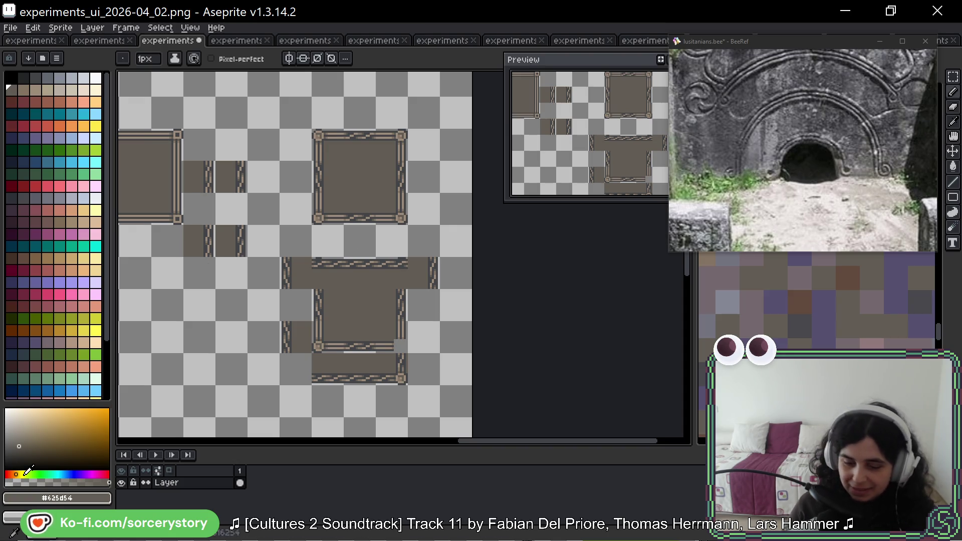
Select the panel's lower-right corner cell, undoing an accidental first selection
drag(317, 330, 300, 257)
scroll(383, 293, up, 3)
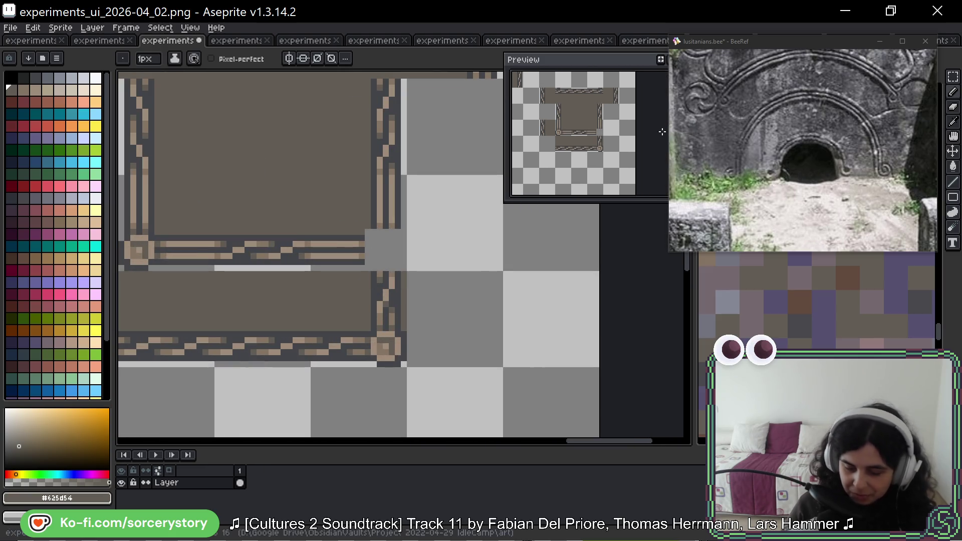
key(m)
drag(383, 328, 367, 316)
key(ctrl+z)
drag(397, 345, 382, 245)
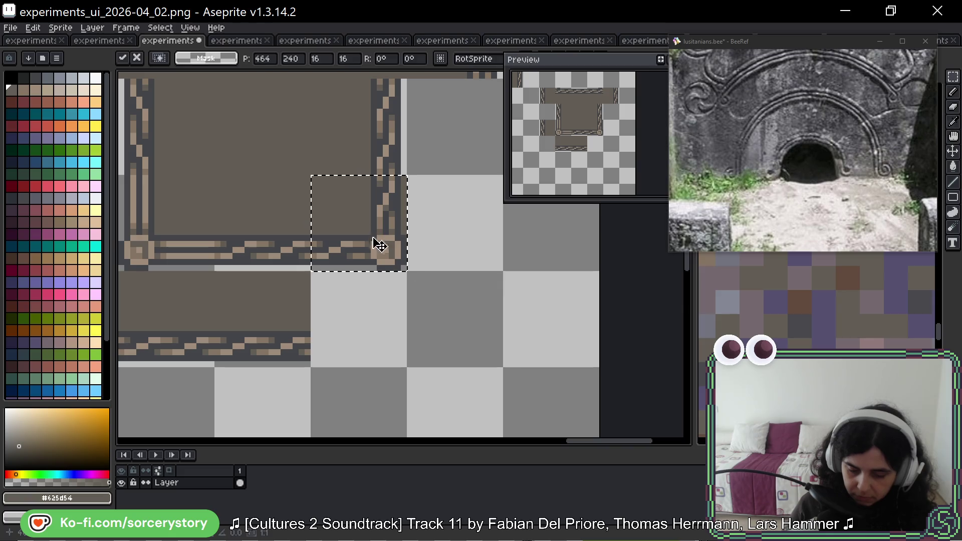
scroll(389, 324, down, 5)
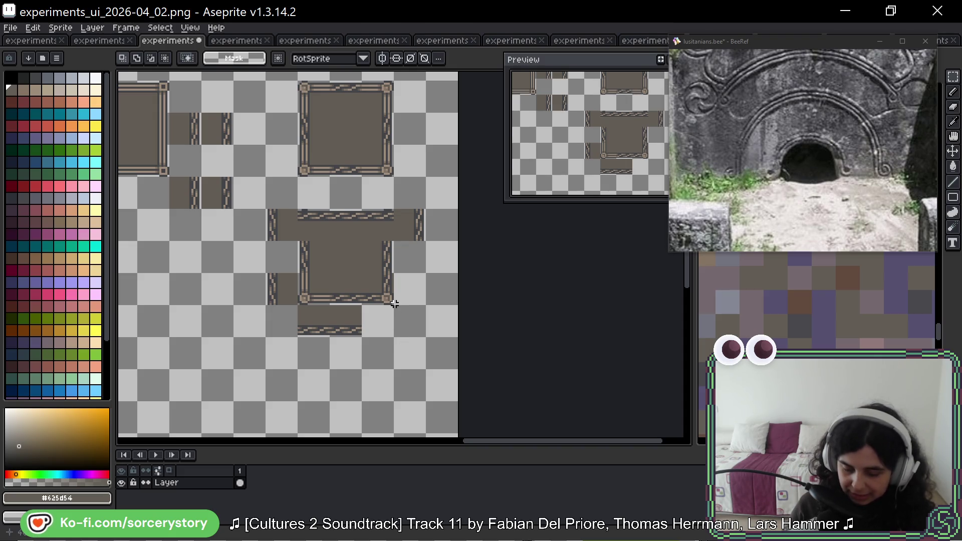
scroll(423, 219, up, 2)
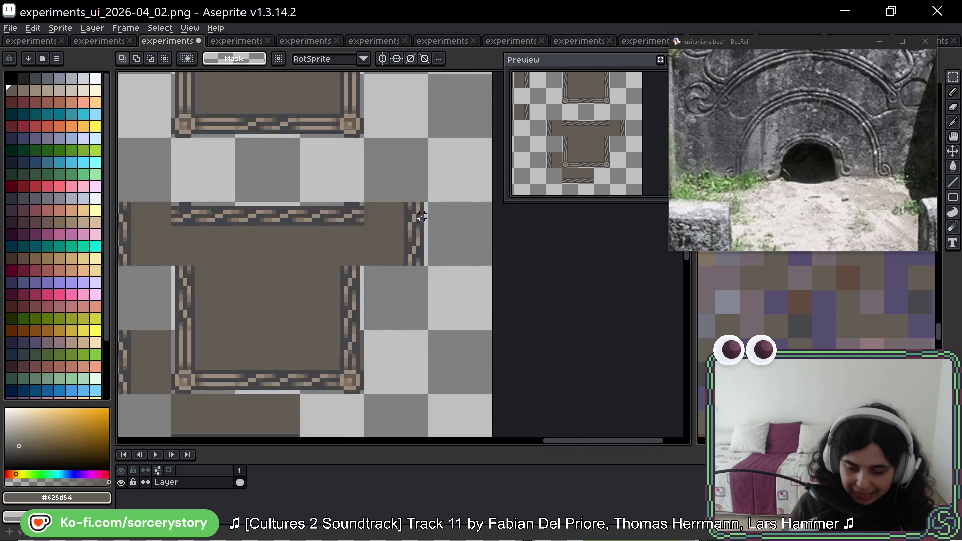
scroll(349, 243, up, 1)
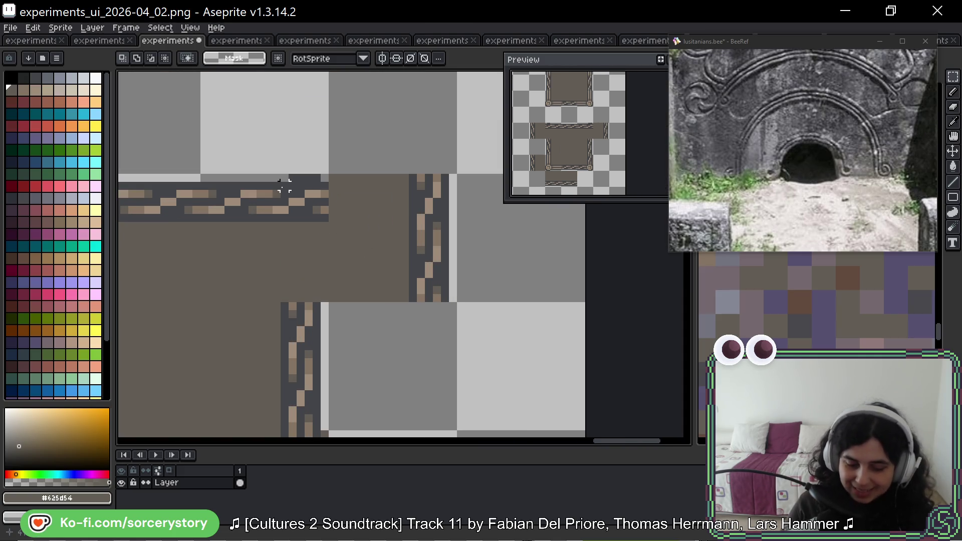
Shift a section of the zigzag border to the right and commit it
drag(277, 210, 356, 232)
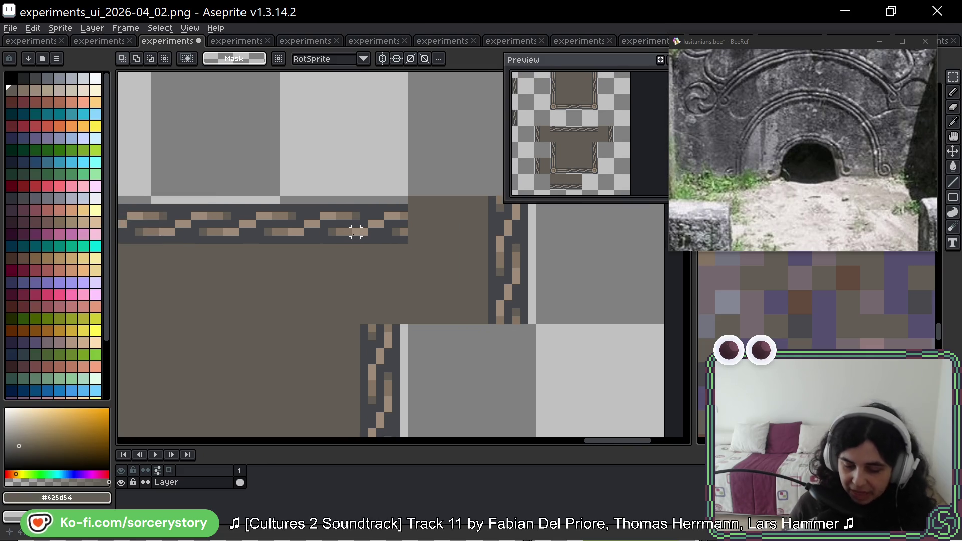
scroll(371, 264, up, 2)
scroll(371, 264, right, 1)
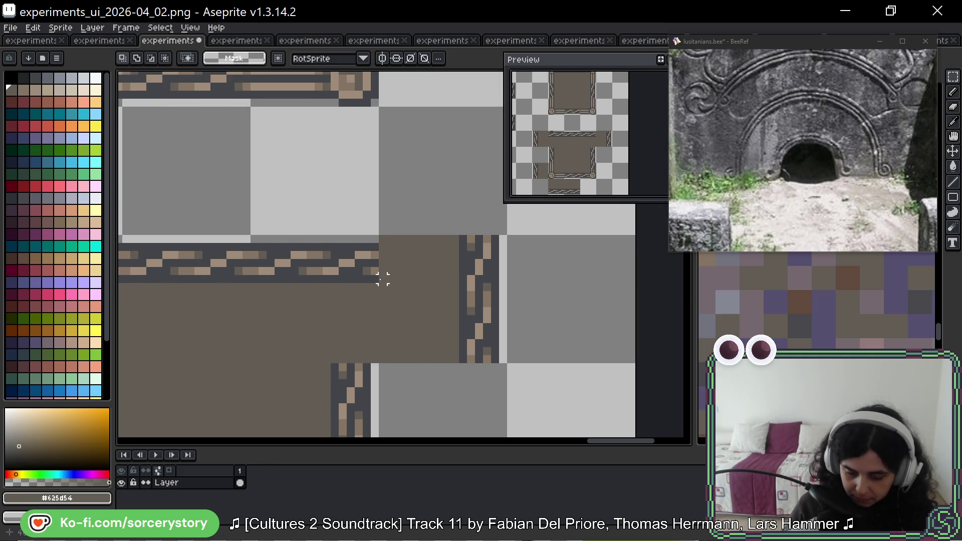
drag(254, 239, 378, 281)
mouse_move(301, 272)
mouse_down()
mouse_move(296, 266)
mouse_move(423, 273)
mouse_up()
key(Return)
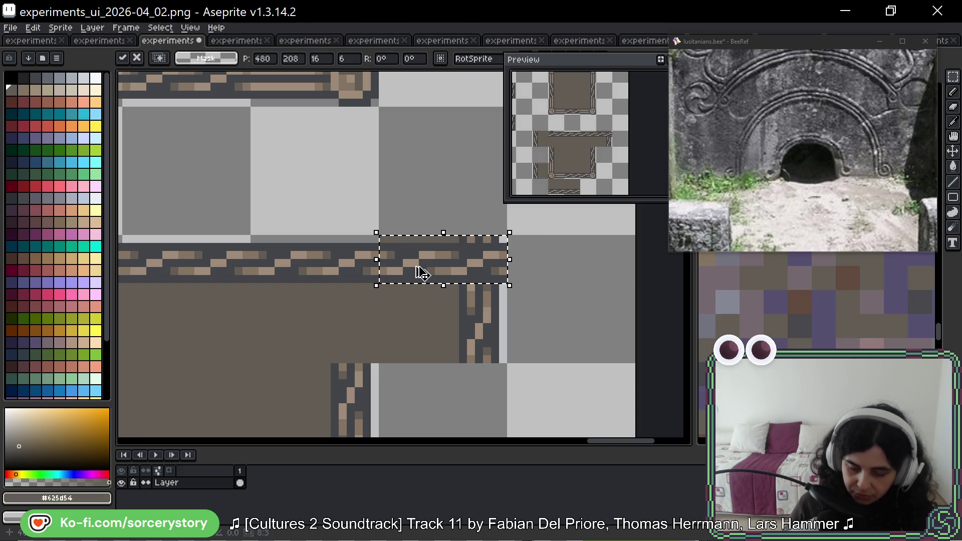
key(ctrl+d)
drag(390, 239, 439, 240)
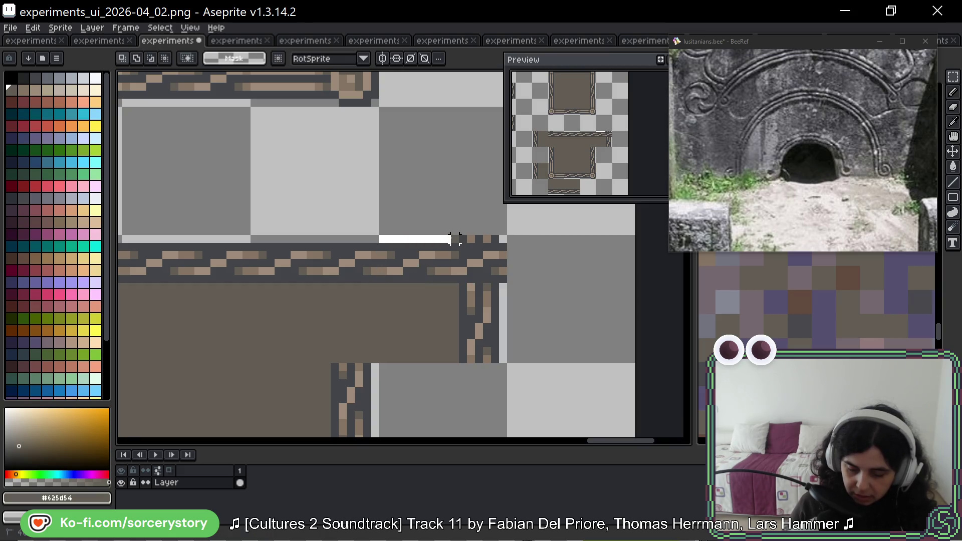
scroll(447, 239, down, 2)
scroll(375, 178, up, 1)
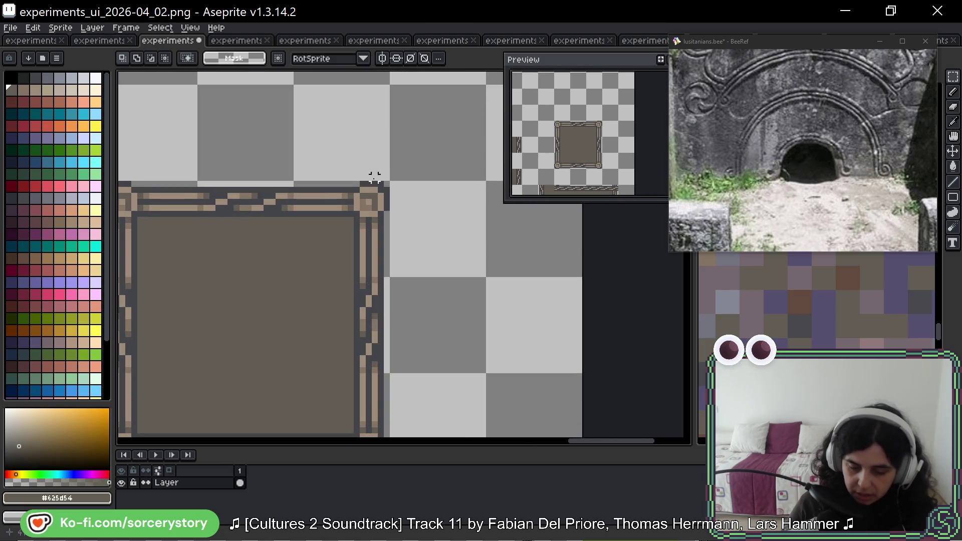
Move the frame's top-right corner knot and commit it
mouse_move(392, 179)
mouse_down()
mouse_move(345, 226)
mouse_move(496, 337)
mouse_move(294, 165)
mouse_move(526, 351)
mouse_move(287, 365)
mouse_move(297, 374)
mouse_up()
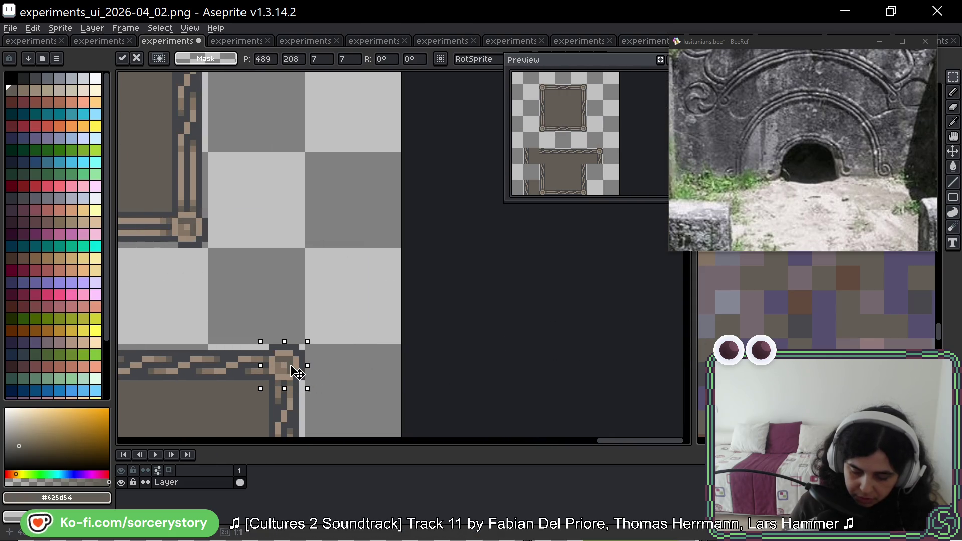
click(348, 369)
scroll(350, 372, down, 1)
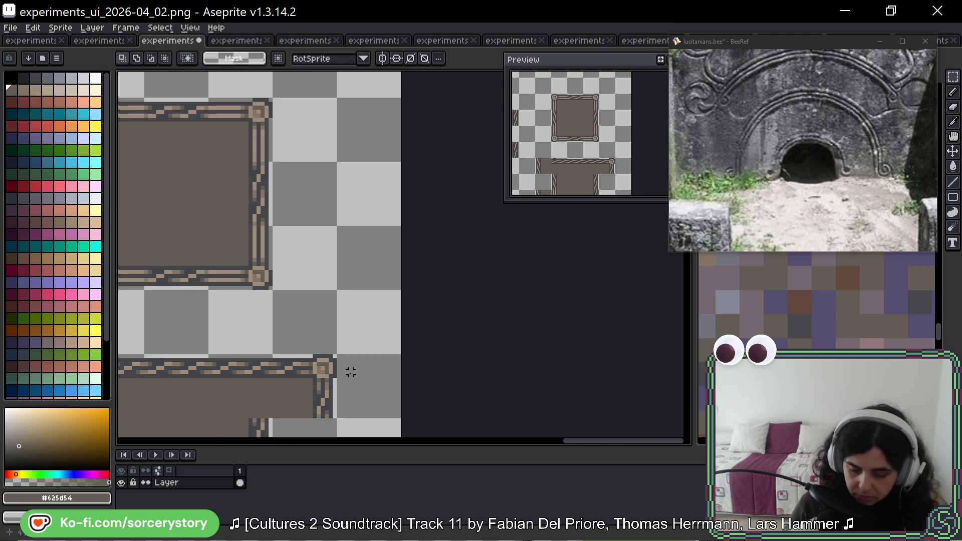
scroll(327, 371, up, 2)
Erase the dark pixels at the knot's corners and the stray pixels beside the frame corner
key(b)
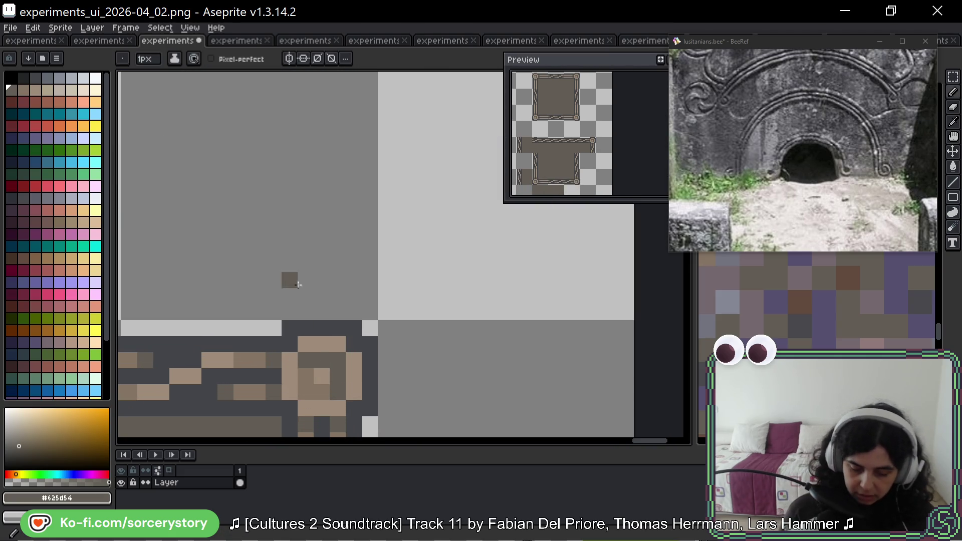
drag(436, 389, 439, 322)
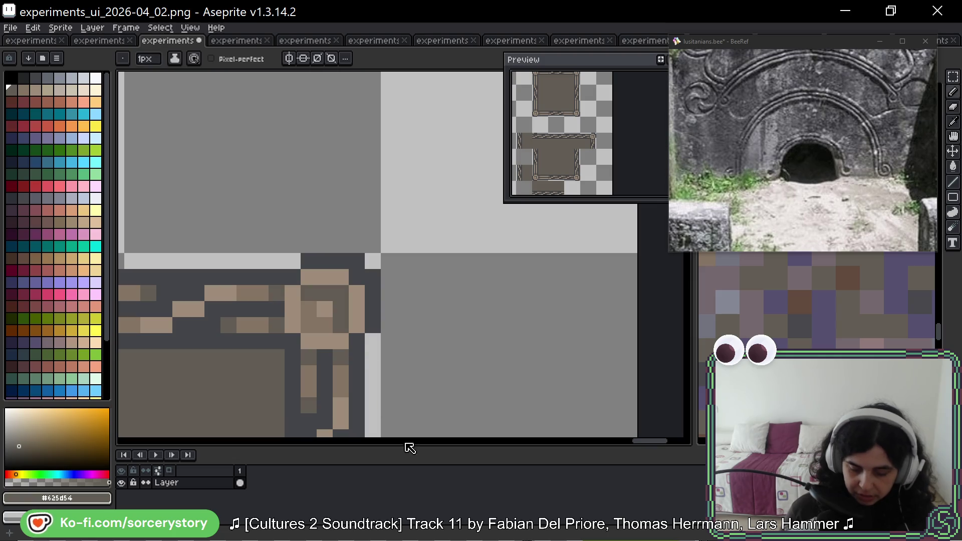
scroll(451, 240, down, 3)
scroll(379, 225, up, 4)
right_click(378, 227)
right_click(402, 251)
scroll(491, 325, down, 6)
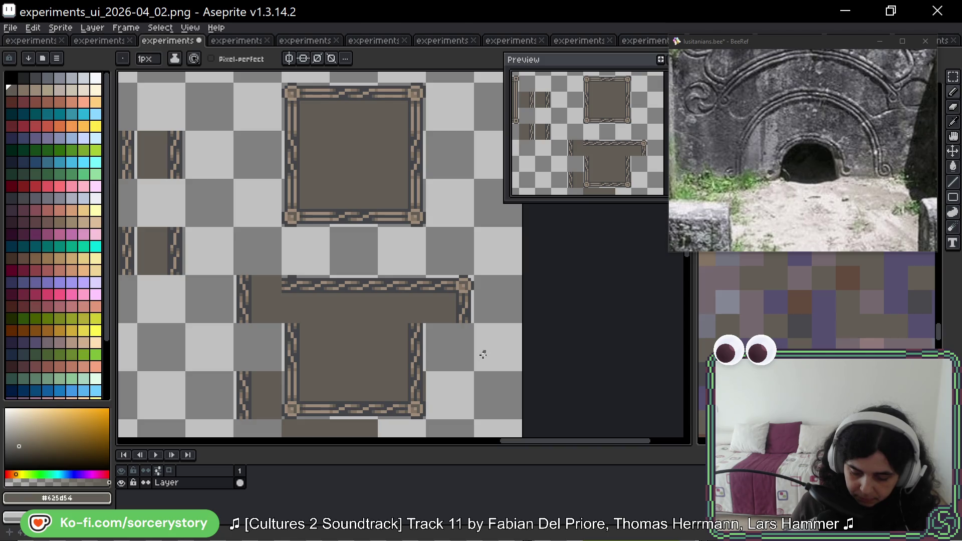
scroll(427, 337, up, 5)
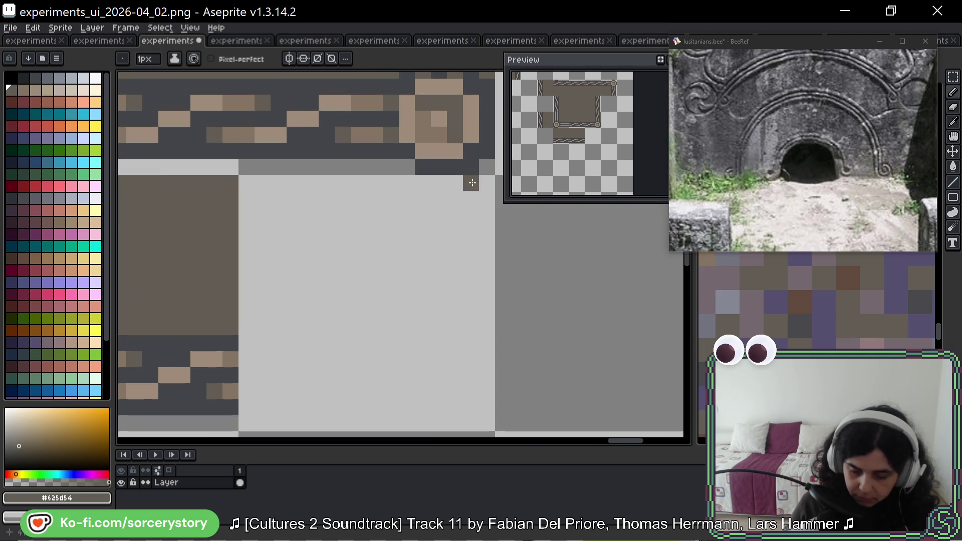
mouse_move(357, 330)
mouse_down()
mouse_move(361, 102)
mouse_move(357, 206)
mouse_up()
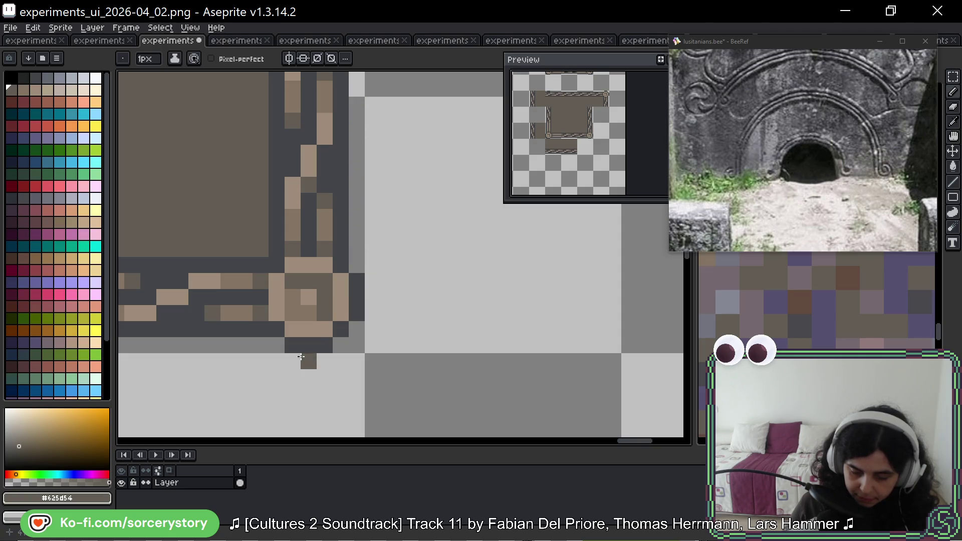
scroll(543, 314, down, 3)
scroll(371, 308, up, 2)
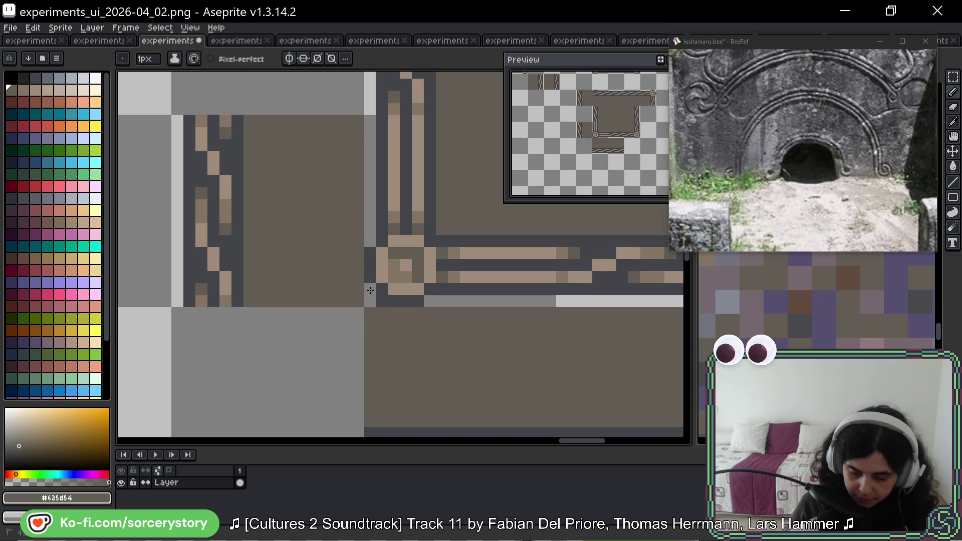
scroll(415, 329, down, 2)
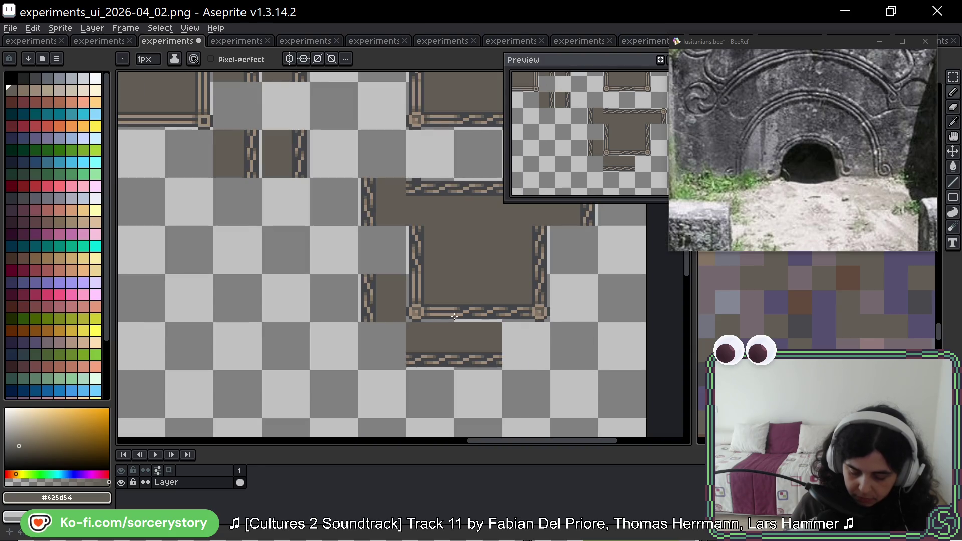
Pan and zoom around the sheet to check the cleaned frame corners
drag(565, 323, 462, 379)
drag(326, 210, 326, 281)
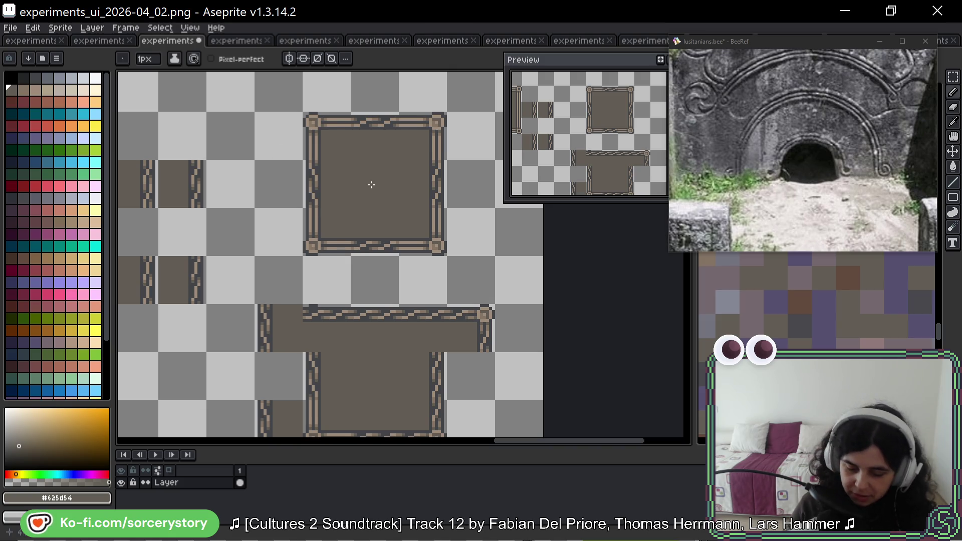
scroll(469, 248, up, 5)
scroll(336, 258, up, 1)
scroll(366, 263, down, 3)
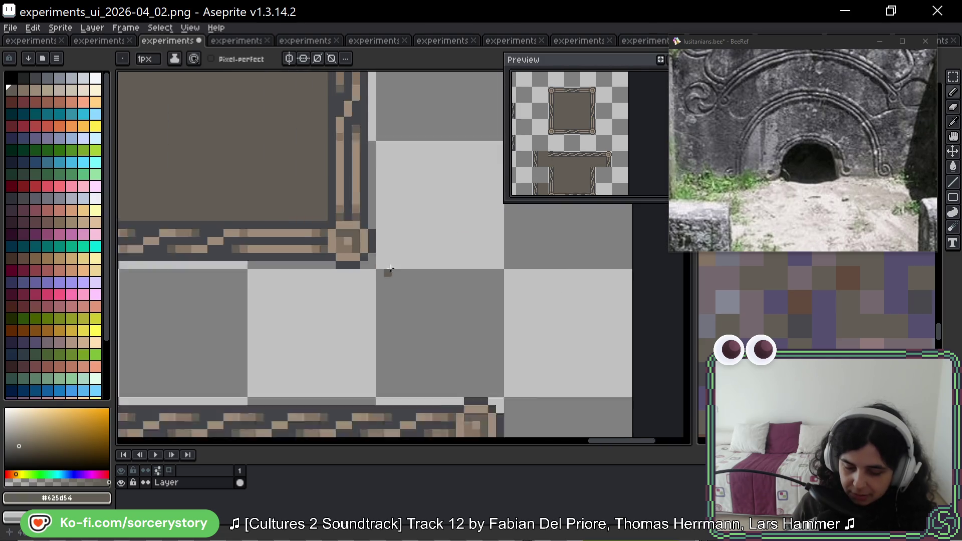
scroll(395, 166, up, 2)
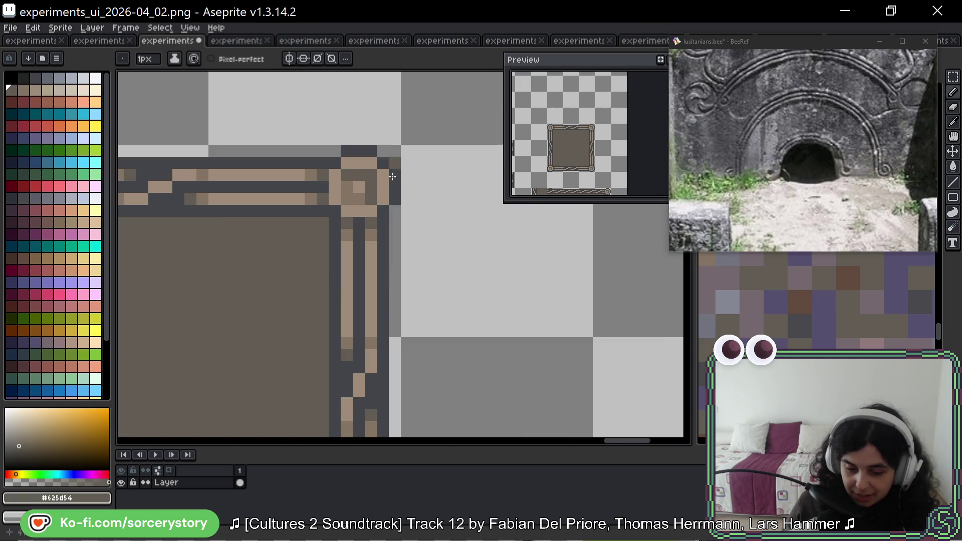
scroll(392, 177, down, 3)
scroll(376, 161, up, 3)
scroll(423, 331, down, 1)
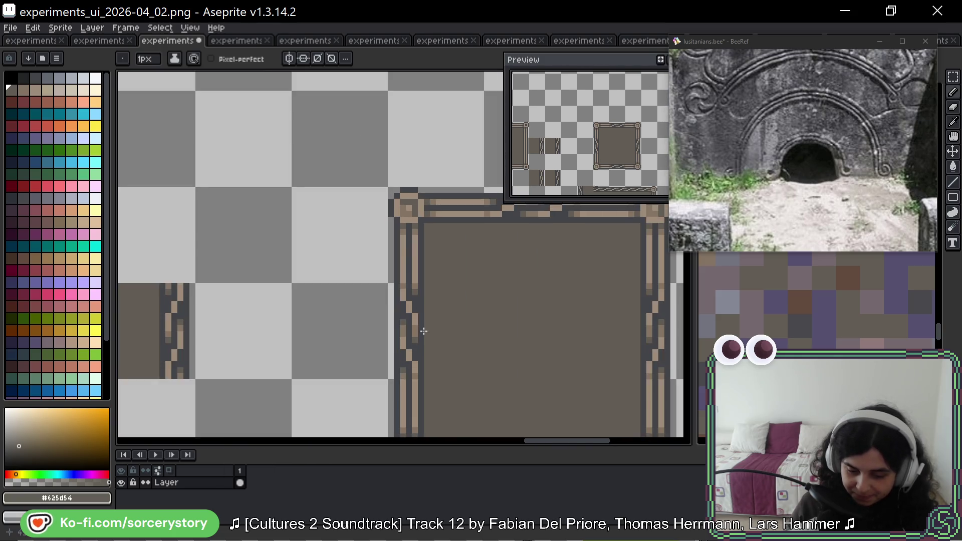
scroll(381, 301, up, 2)
scroll(333, 133, up, 1)
scroll(307, 217, down, 1)
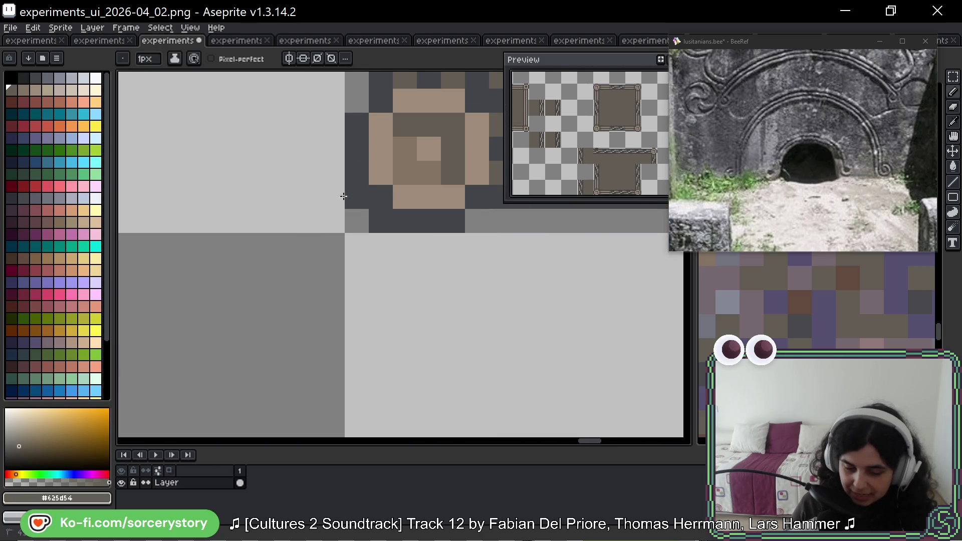
scroll(378, 236, down, 3)
scroll(258, 244, down, 1)
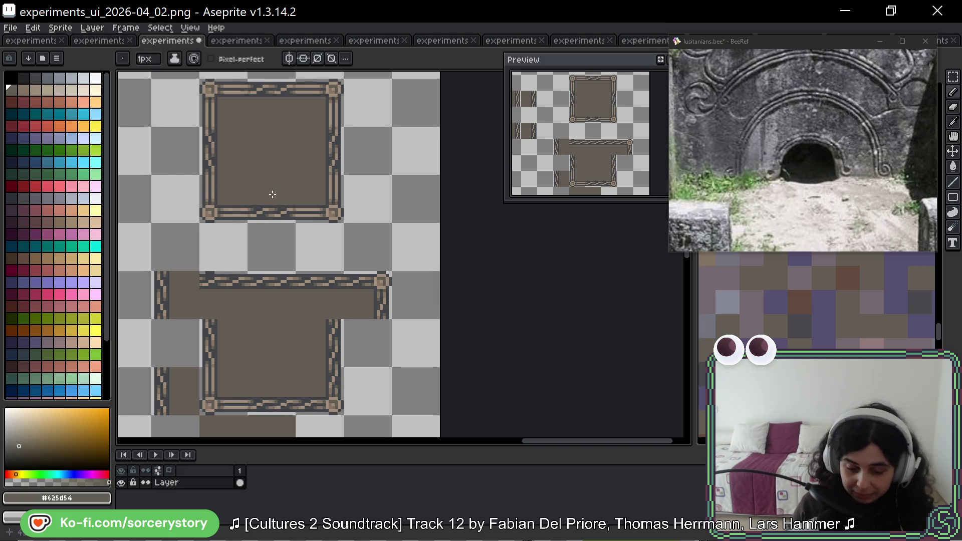
click(952, 77)
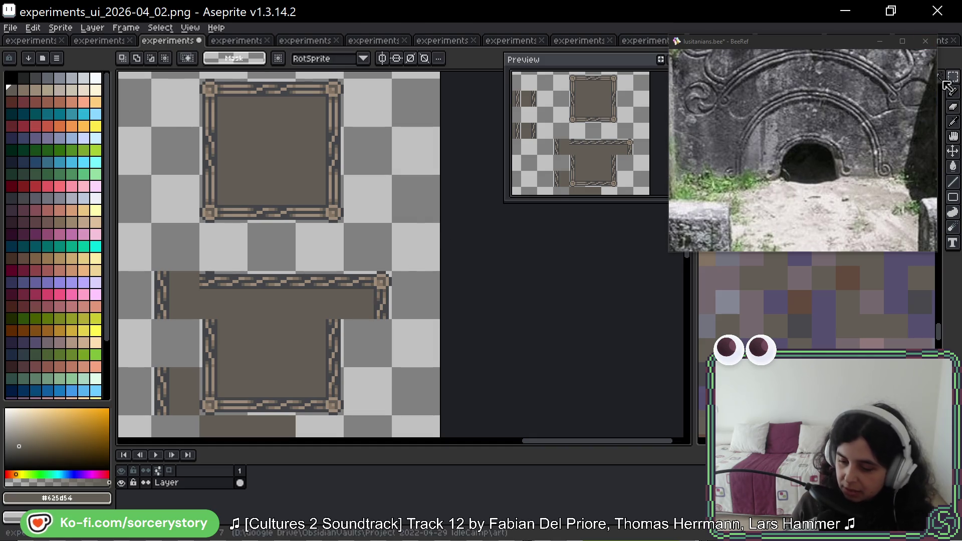
Shift the corner knot tile left and move the bar's end corner tile one tile left
scroll(394, 330, up, 1)
drag(317, 218, 396, 297)
mouse_move(391, 260)
mouse_down()
mouse_move(311, 275)
mouse_move(293, 264)
mouse_move(399, 257)
mouse_up()
key(Return)
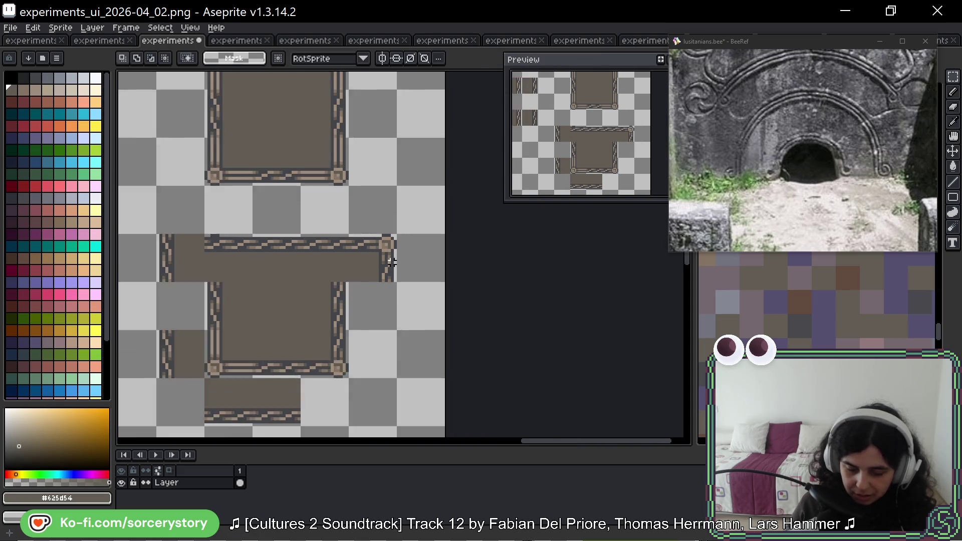
scroll(390, 268, down, 3)
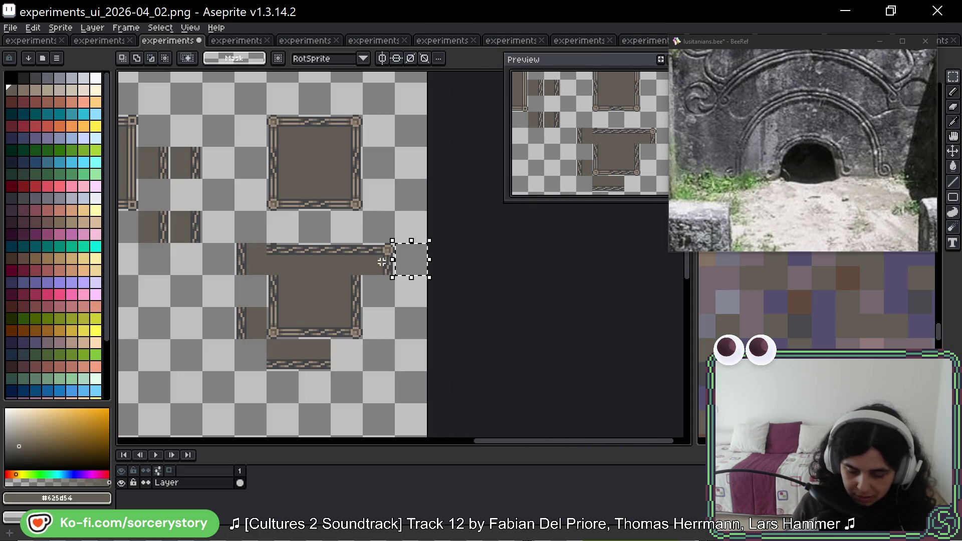
drag(388, 259, 358, 271)
key(Return)
scroll(369, 258, up, 5)
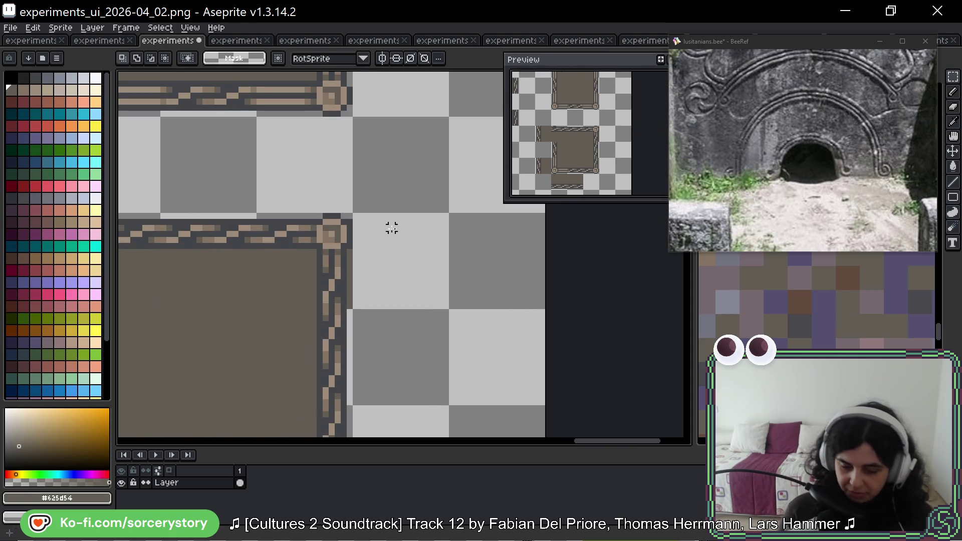
Move the top zigzag edge strip left into pixel alignment and erase the leftover dark row
key(b)
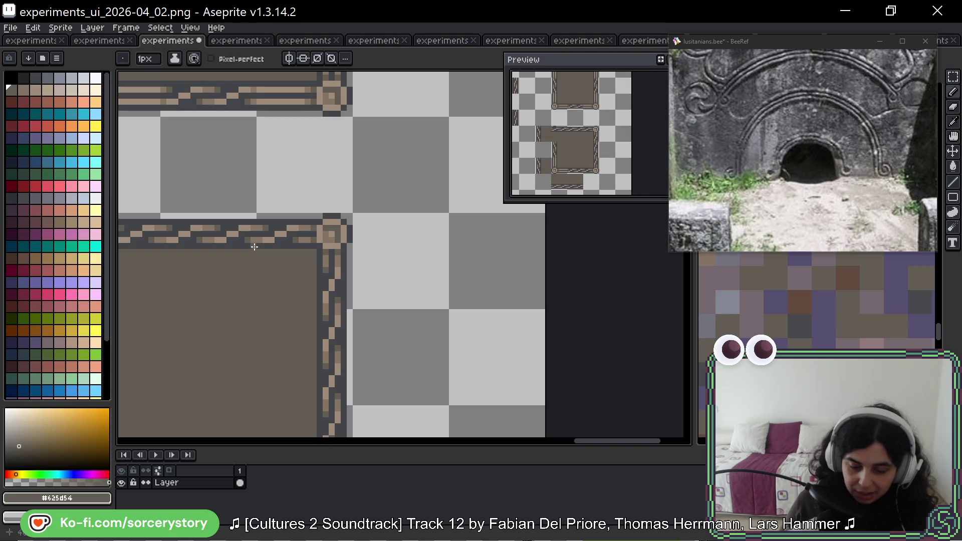
scroll(265, 249, left, 2)
drag(254, 254, 446, 242)
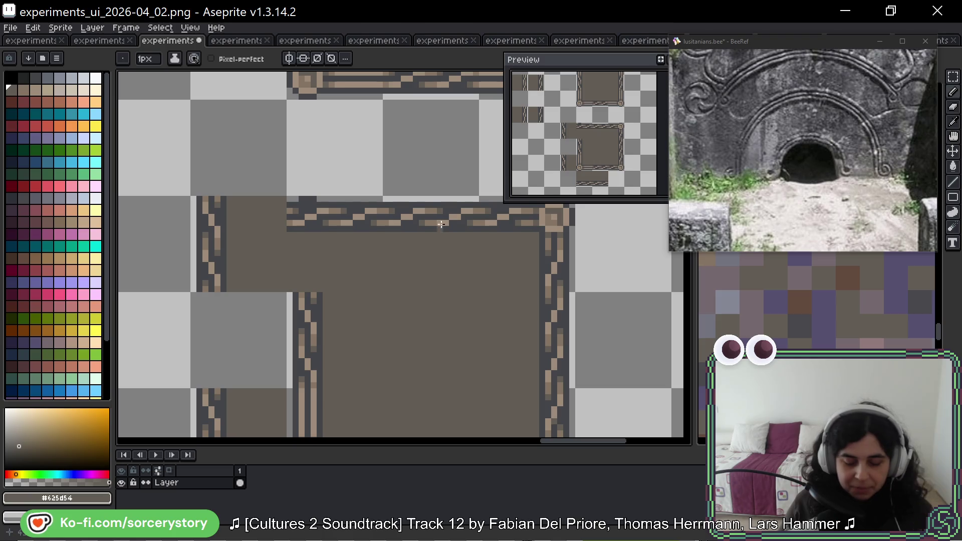
click(952, 76)
scroll(333, 184, up, 2)
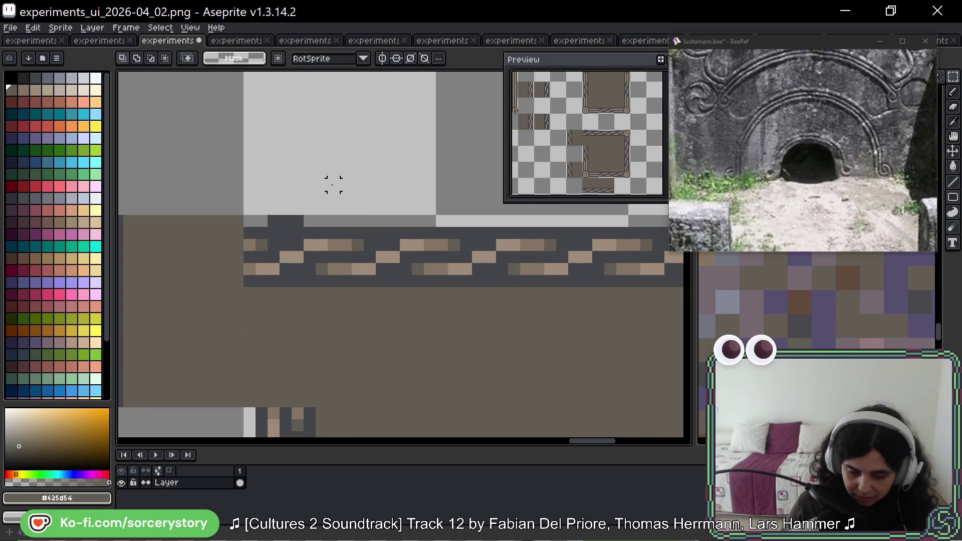
drag(261, 220, 368, 167)
click(370, 172)
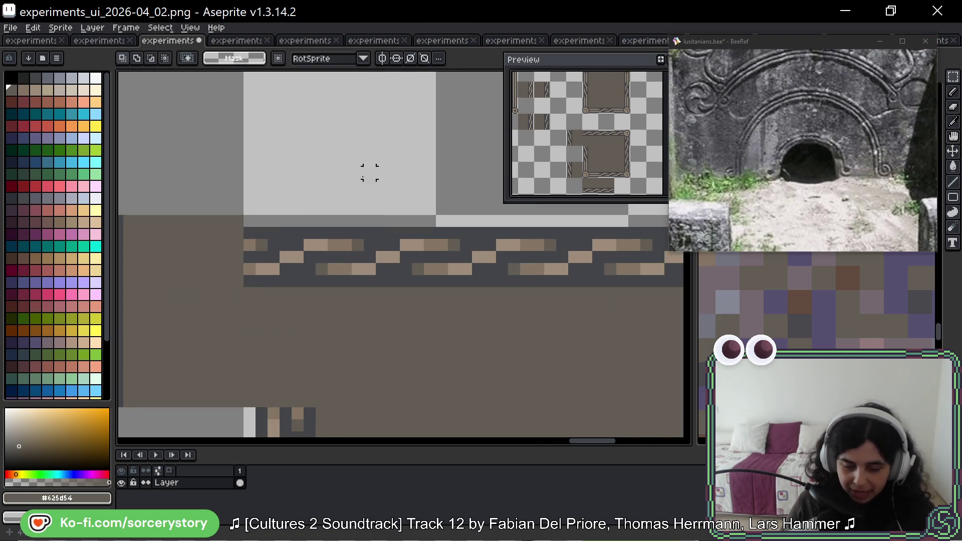
mouse_move(258, 216)
mouse_down()
mouse_move(376, 275)
mouse_move(429, 294)
mouse_move(441, 284)
mouse_up()
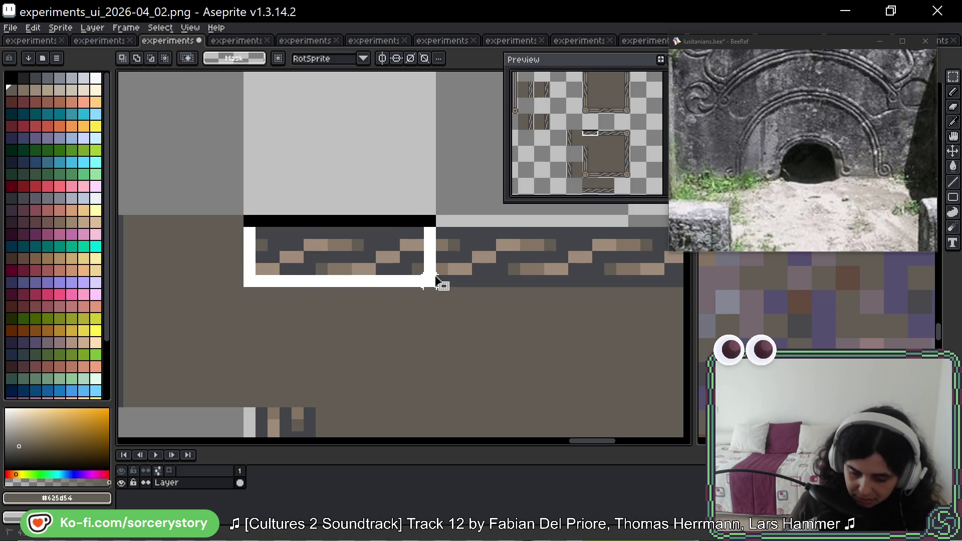
scroll(503, 247, left, 4)
mouse_move(550, 242)
mouse_down()
mouse_move(398, 251)
mouse_move(369, 240)
mouse_up()
mouse_move(526, 233)
mouse_down()
mouse_move(543, 249)
mouse_move(358, 241)
mouse_up()
key(Return)
key(b)
drag(433, 201, 320, 210)
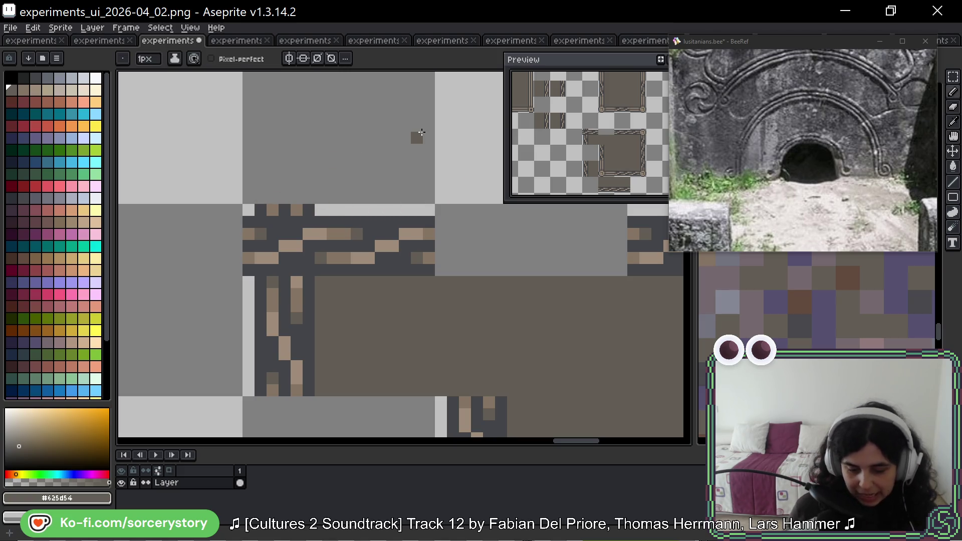
Move the 7x7 corner knot down onto the edge and erase four stray dark edge pixels
scroll(396, 213, down, 5)
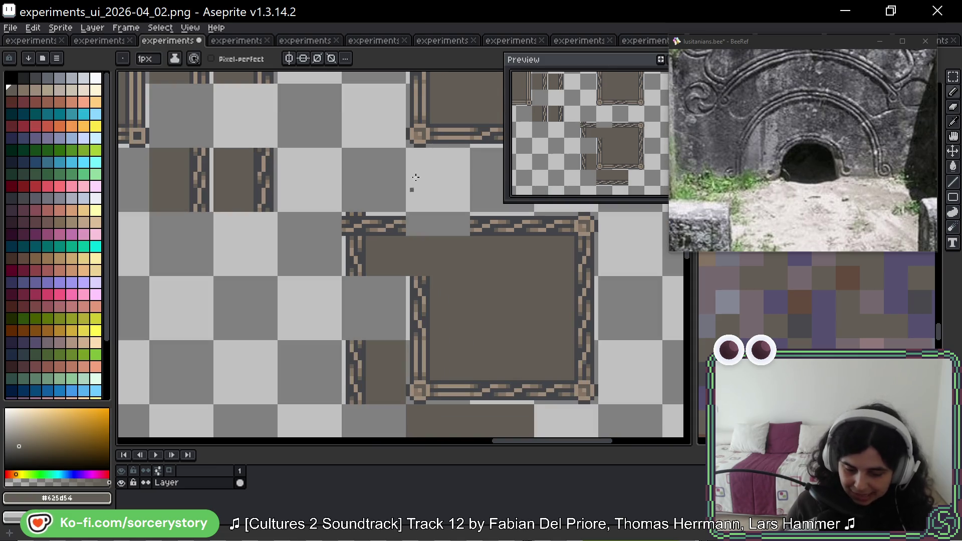
drag(416, 176, 337, 203)
key(m)
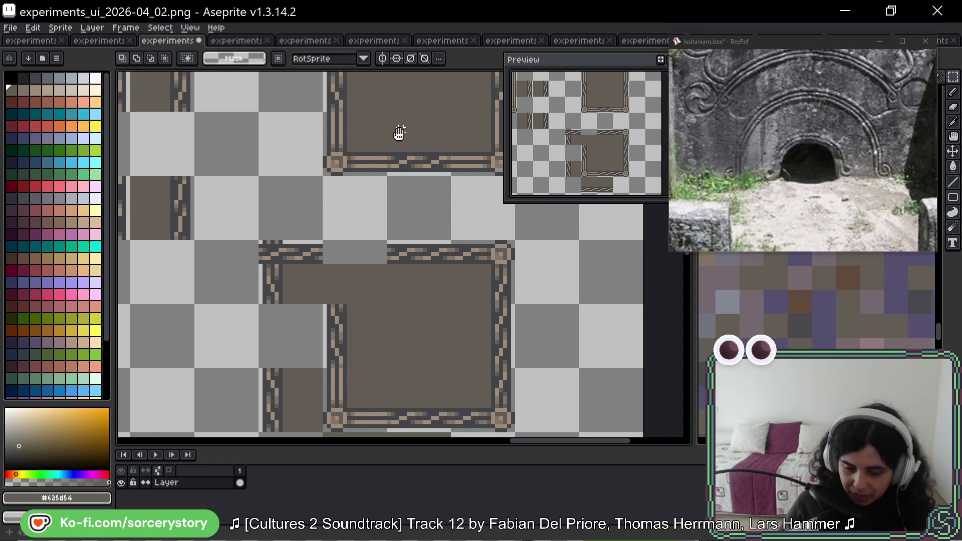
scroll(271, 201, up, 6)
mouse_move(250, 173)
mouse_down()
mouse_move(344, 279)
mouse_move(359, 279)
mouse_up()
mouse_move(316, 215)
mouse_down()
mouse_move(297, 453)
mouse_move(294, 386)
mouse_move(254, 412)
mouse_move(384, 370)
mouse_move(448, 80)
mouse_move(318, 273)
mouse_move(480, 258)
mouse_up()
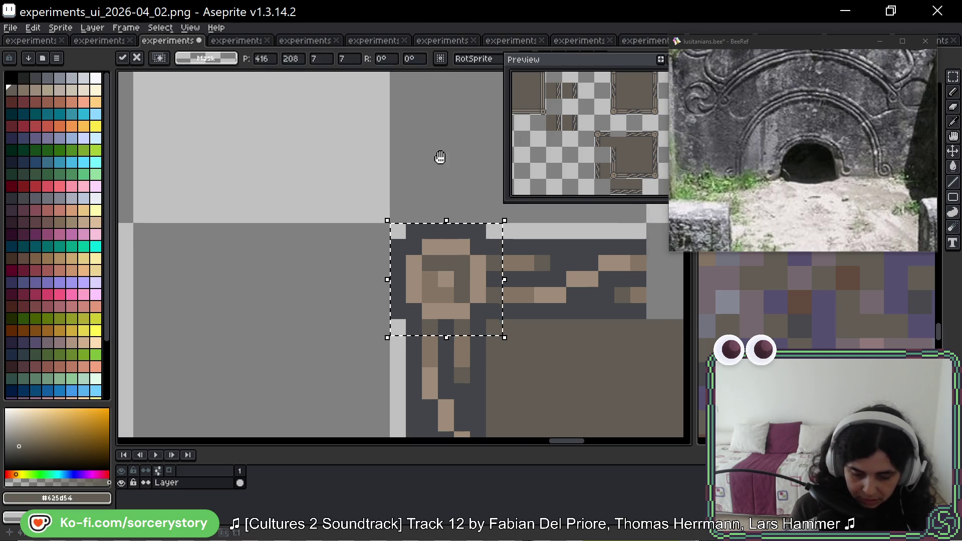
key(ctrl+d)
key(b)
right_click(427, 245)
right_click(363, 245)
right_click(347, 261)
right_click(347, 325)
Move the lower frame's top-left corner piece one tile right, to 432,208
scroll(504, 269, down, 6)
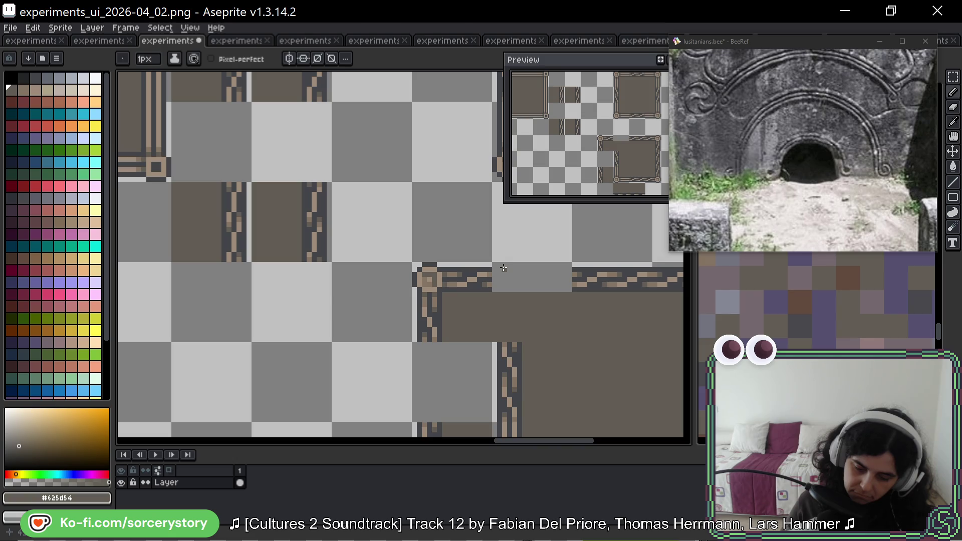
scroll(504, 268, down, 2)
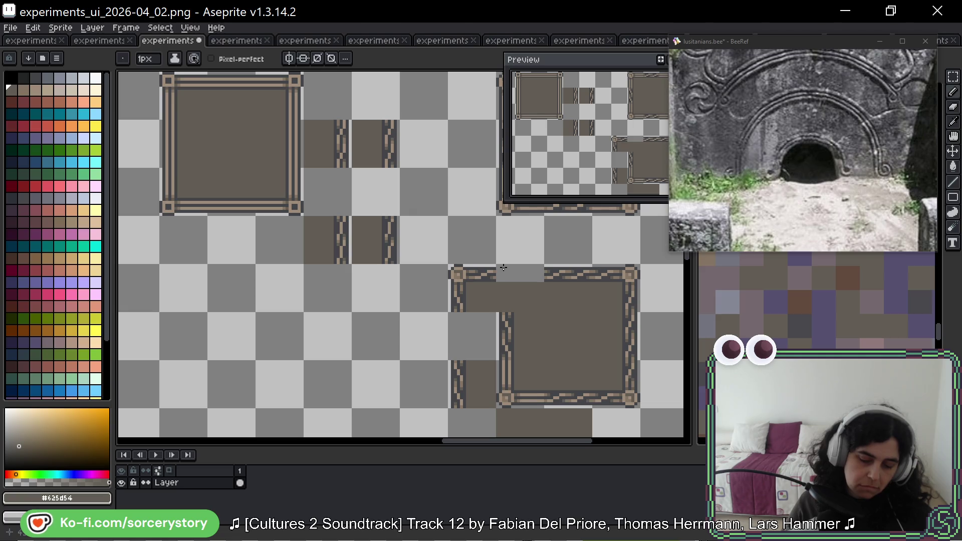
mouse_move(443, 291)
mouse_down()
mouse_move(400, 229)
mouse_move(272, 216)
mouse_move(325, 288)
mouse_up()
key(m)
drag(300, 210, 350, 214)
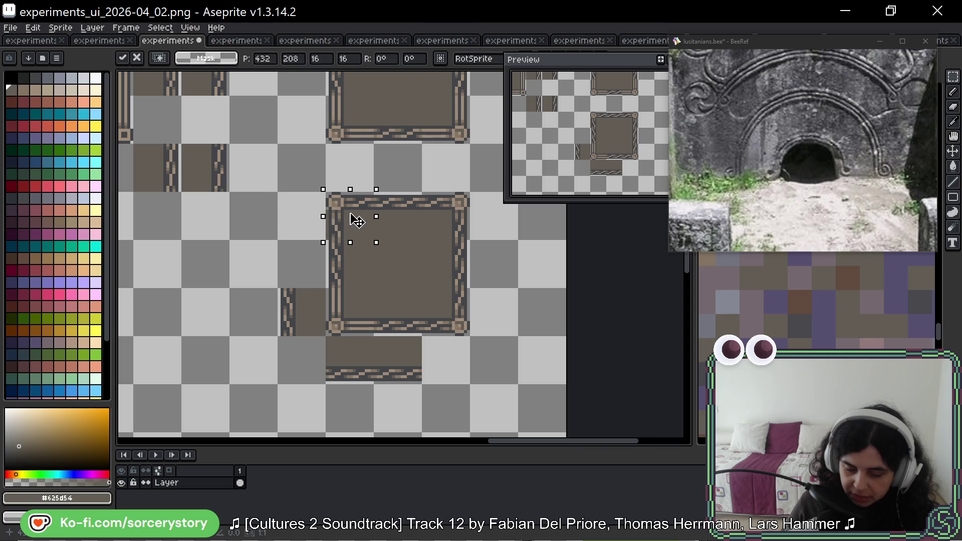
Move the leftover left border strip up to the frame's upper junction
key(ctrl+d)
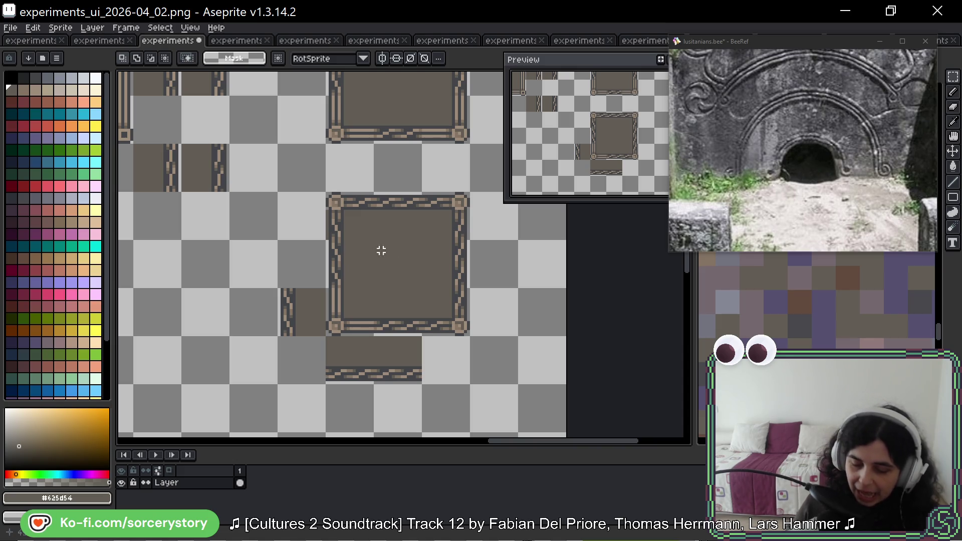
scroll(300, 349, up, 3)
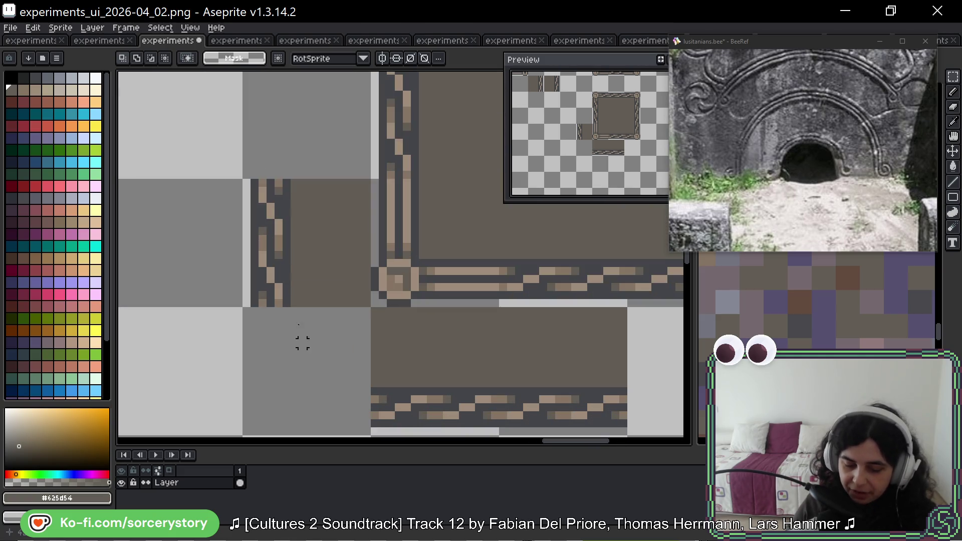
drag(243, 180, 289, 301)
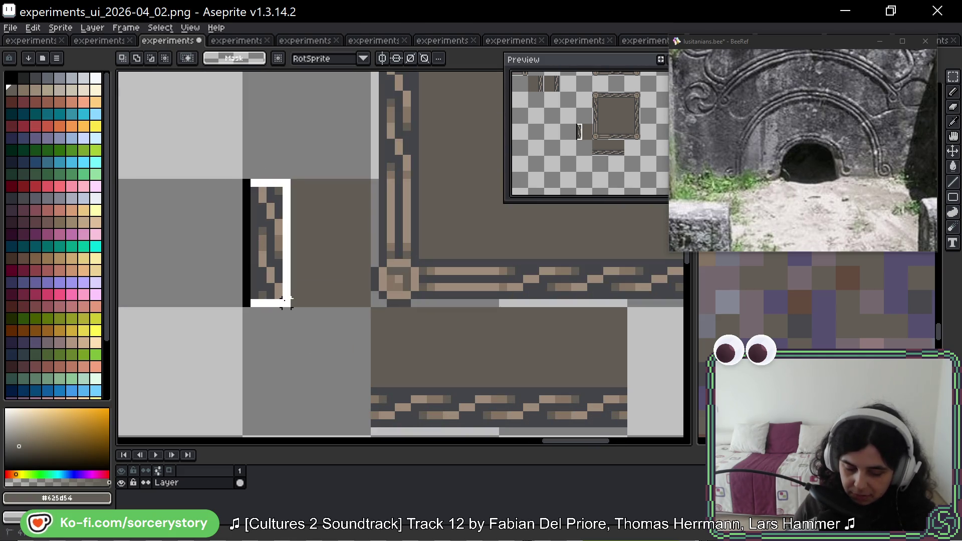
mouse_move(275, 247)
mouse_down()
mouse_move(322, 387)
mouse_move(399, 306)
mouse_move(400, 252)
mouse_up()
click(302, 184)
Delete the spare leftover tile
drag(302, 184, 275, 265)
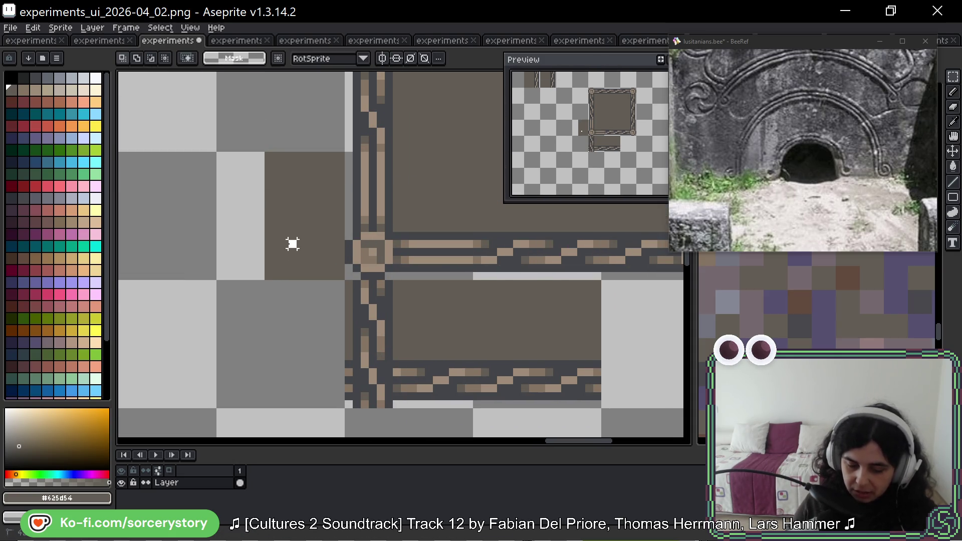
click(493, 315)
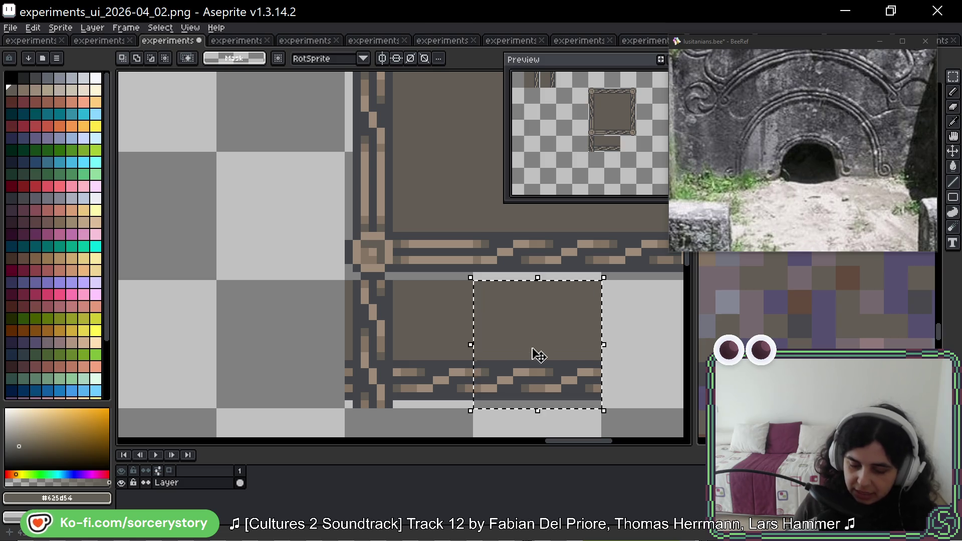
key(Delete)
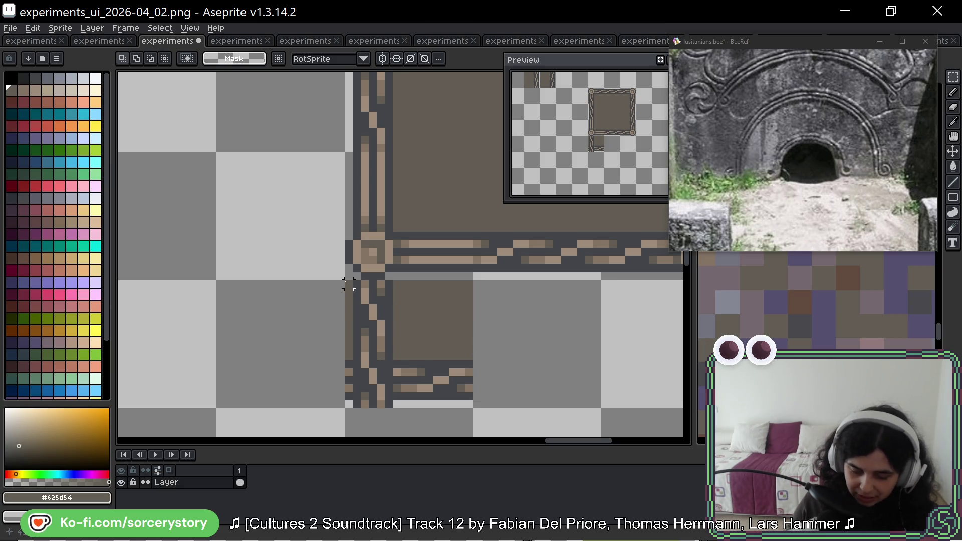
Move the selected corner tile into place on the frame and commit it
mouse_move(334, 251)
mouse_down()
mouse_move(267, 352)
mouse_move(386, 275)
mouse_up()
scroll(267, 353, up, 2)
mouse_move(391, 369)
mouse_down()
mouse_move(332, 187)
mouse_move(286, 447)
mouse_move(307, 258)
mouse_move(290, 135)
mouse_move(301, 134)
mouse_move(286, 279)
mouse_up()
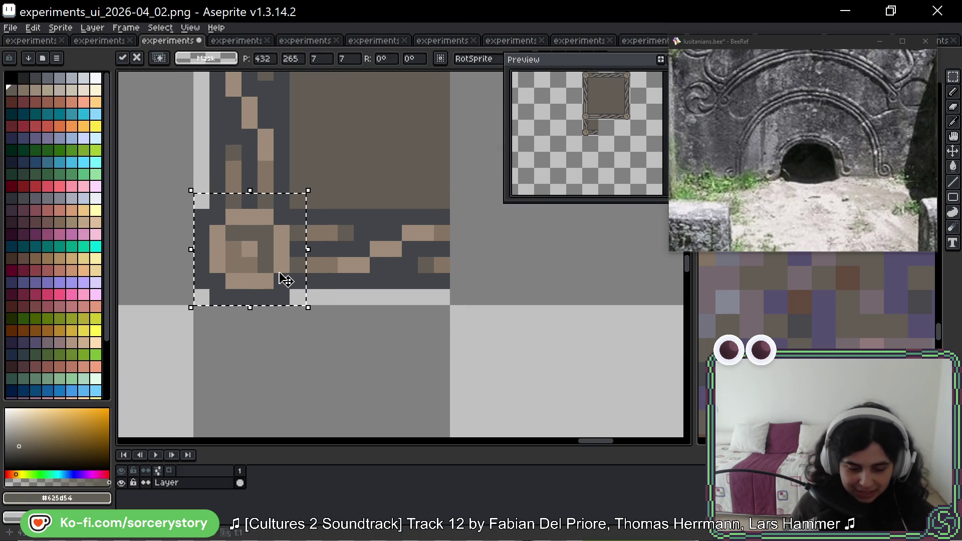
key(ctrl+d)
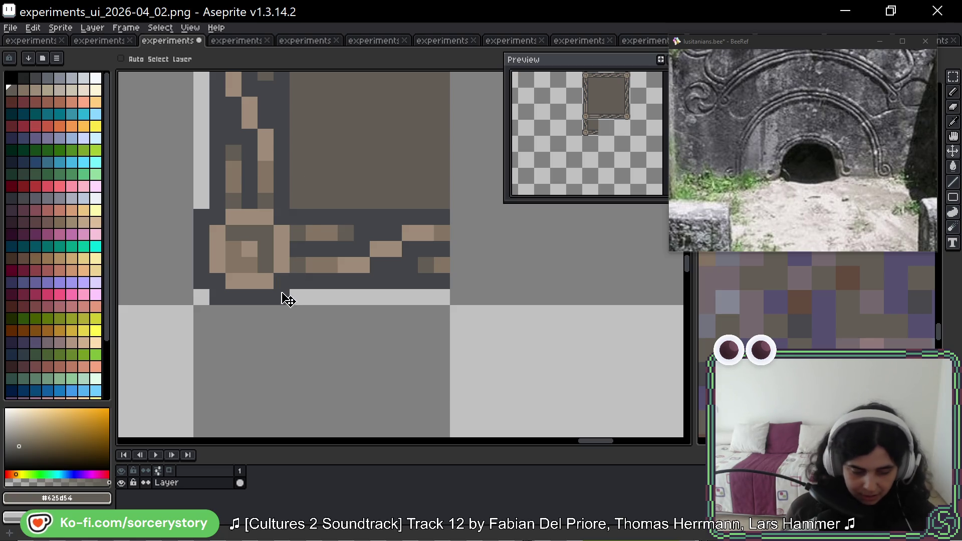
Erase four stray pixels along the bottom-left and left border
key(e)
click(282, 297)
click(218, 297)
click(201, 281)
click(201, 216)
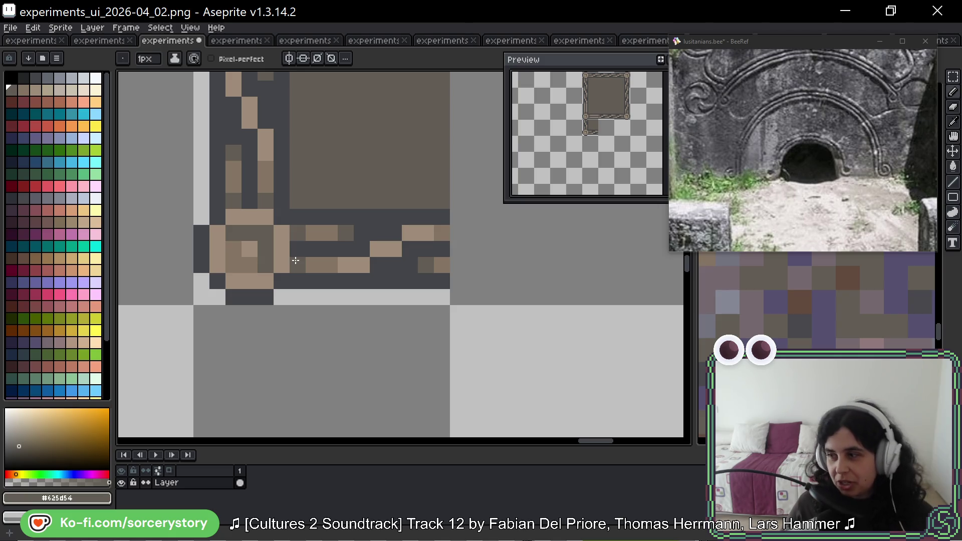
Move the 7×7 ringed knot tile into the bottom-left corner at 432,265
scroll(372, 277, down, 1)
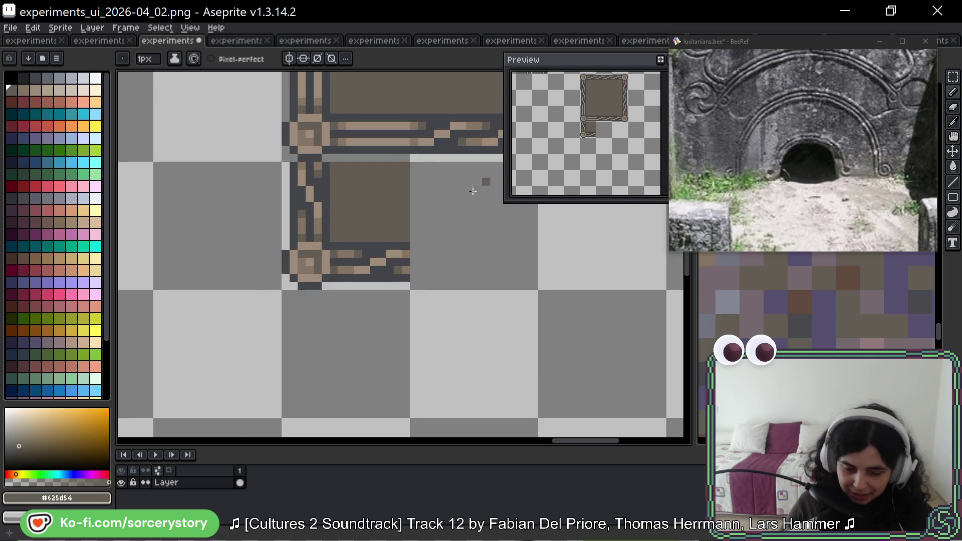
drag(473, 191, 426, 283)
key(m)
key(ctrl+shift+d)
mouse_move(326, 301)
mouse_down()
mouse_move(318, 189)
mouse_move(301, 204)
mouse_move(310, 213)
mouse_up()
scroll(376, 244, down, 3)
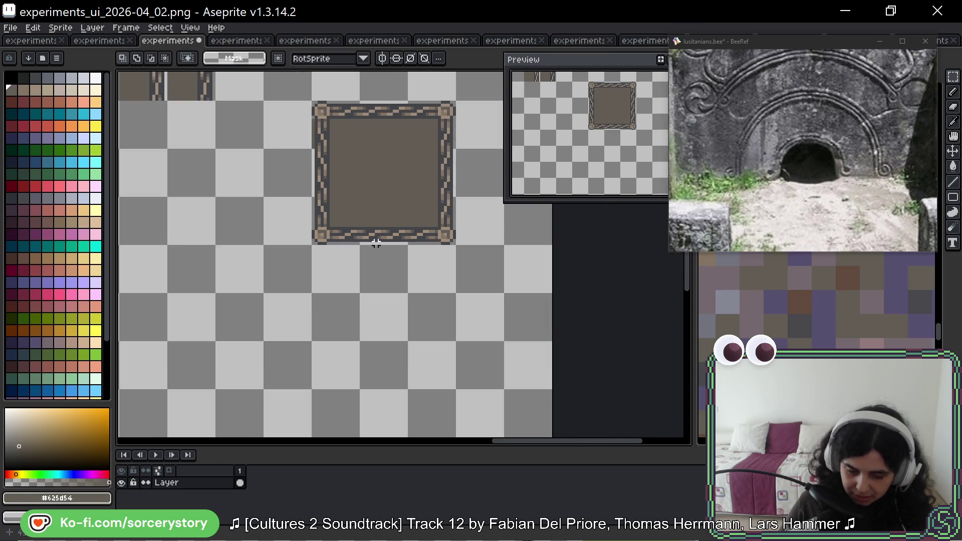
Eyedrop the dark grey and brown colours and paint a top-right corner pixel brown
scroll(376, 244, down, 1)
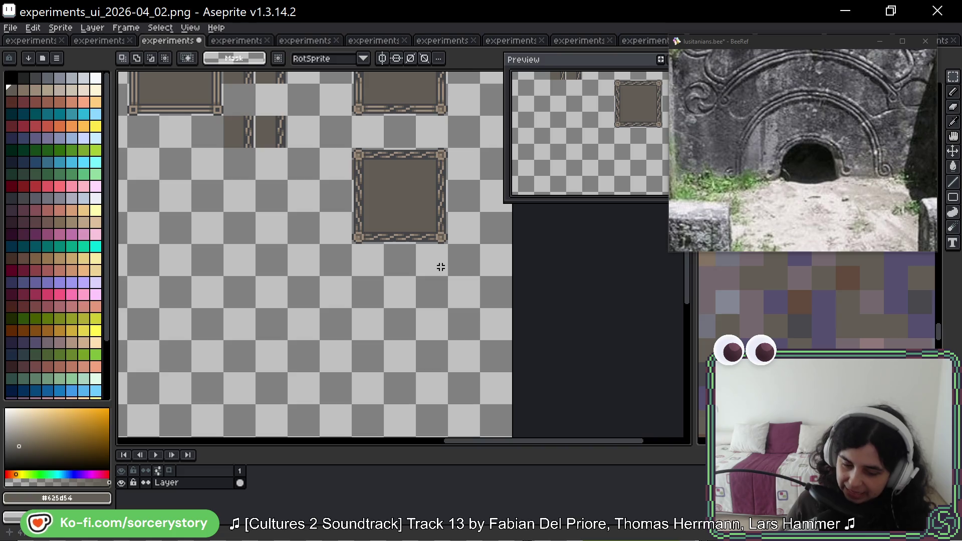
scroll(419, 293, down, 2)
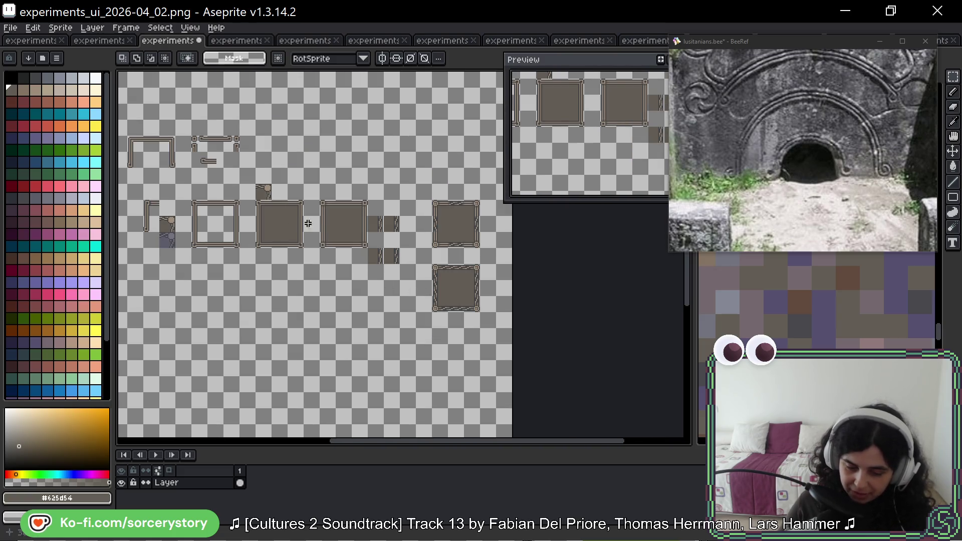
scroll(308, 224, up, 3)
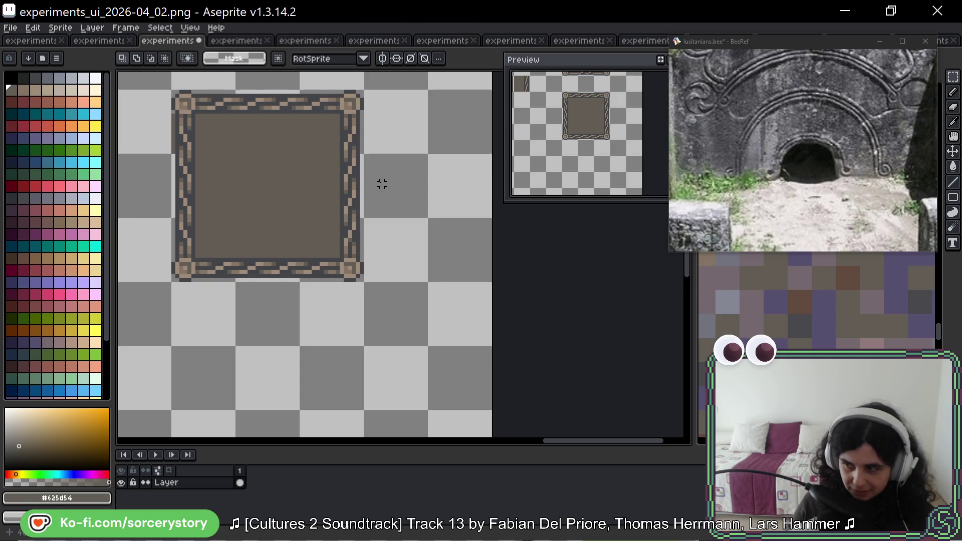
scroll(349, 88, up, 3)
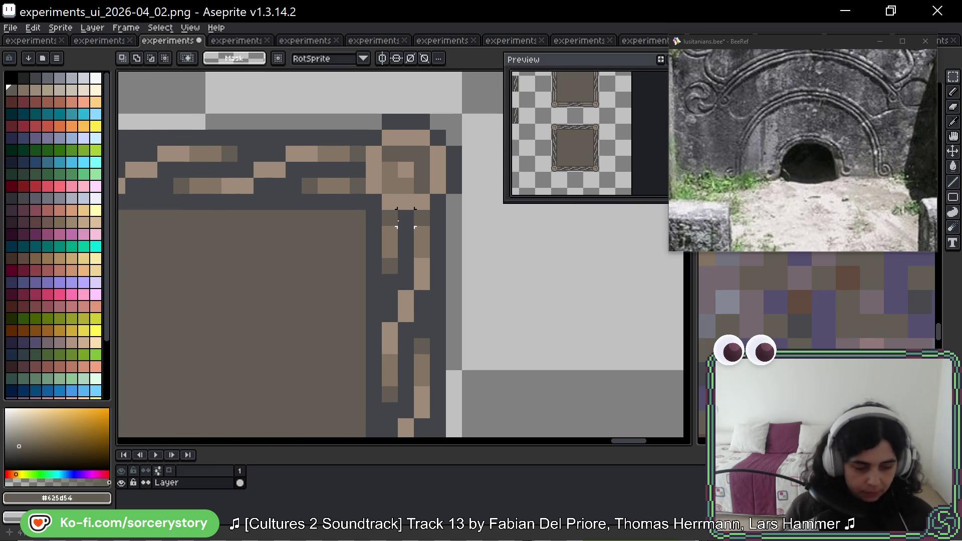
alt+click(367, 195)
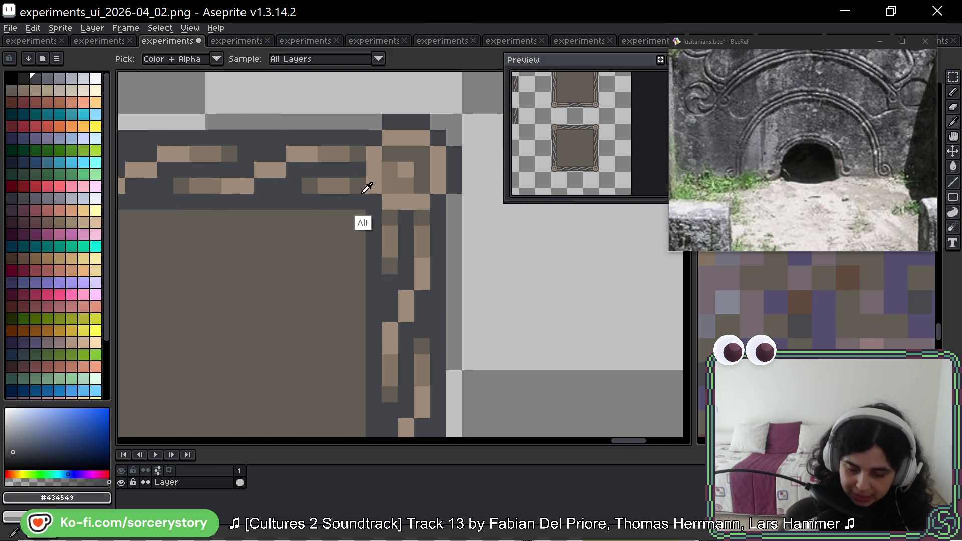
alt+click(362, 214)
click(374, 201)
Paint another corner pixel brown and recolour four edge pixels dark grey #434549
scroll(409, 286, down, 3)
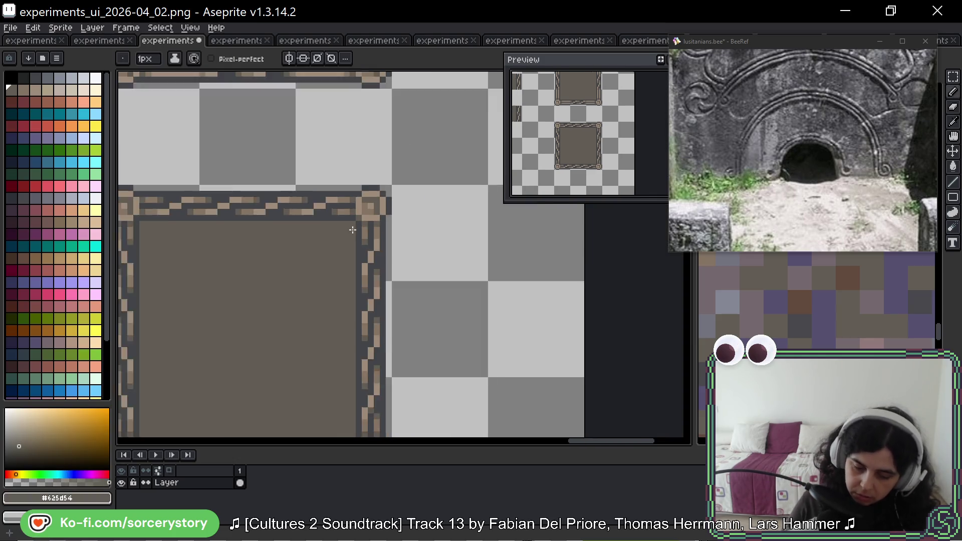
scroll(371, 205, up, 3)
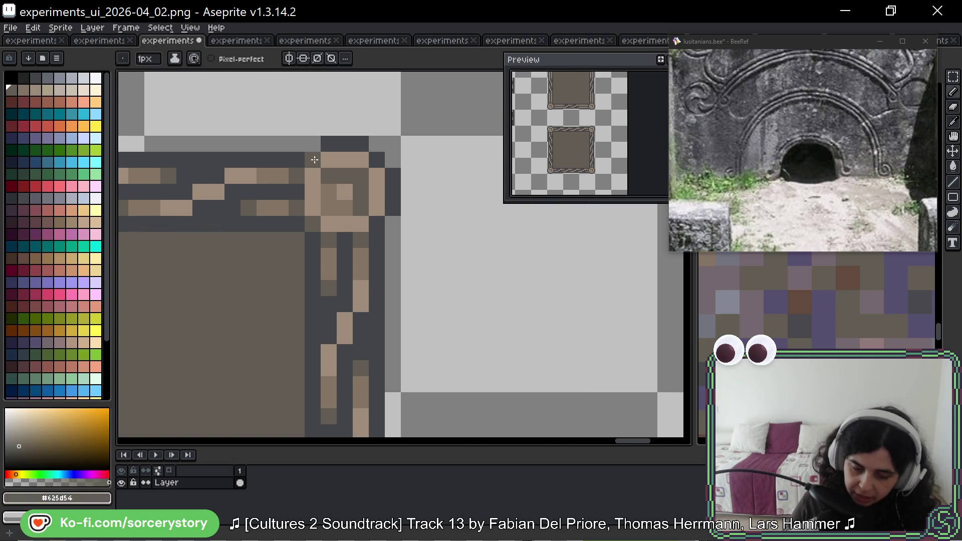
scroll(329, 313, down, 5)
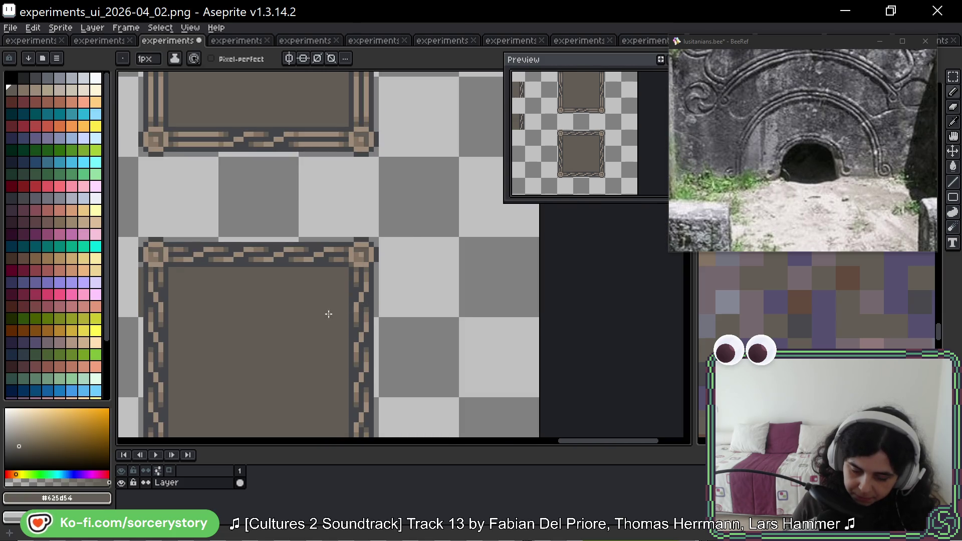
scroll(371, 263, up, 4)
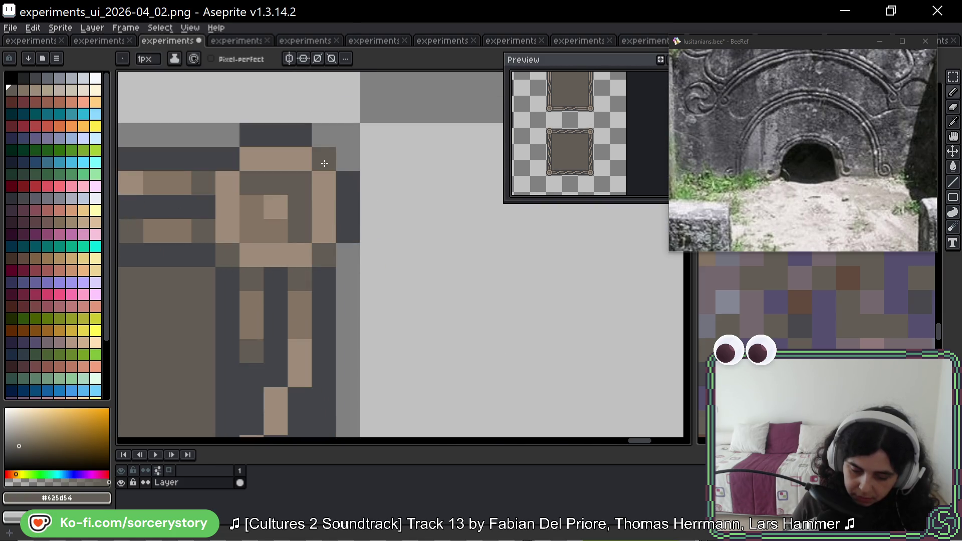
click(228, 159)
alt+click(253, 133)
click(227, 135)
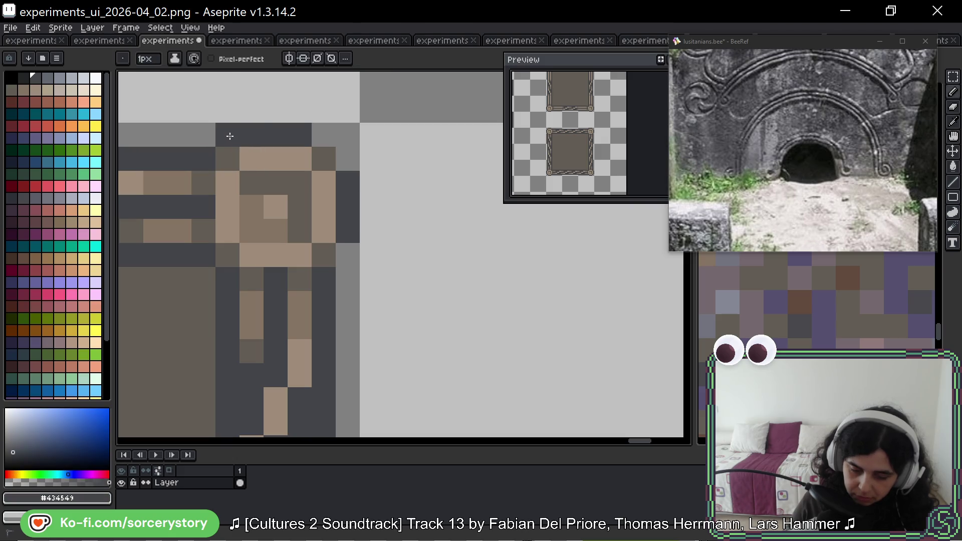
click(324, 135)
click(348, 158)
click(347, 254)
scroll(446, 303, down, 4)
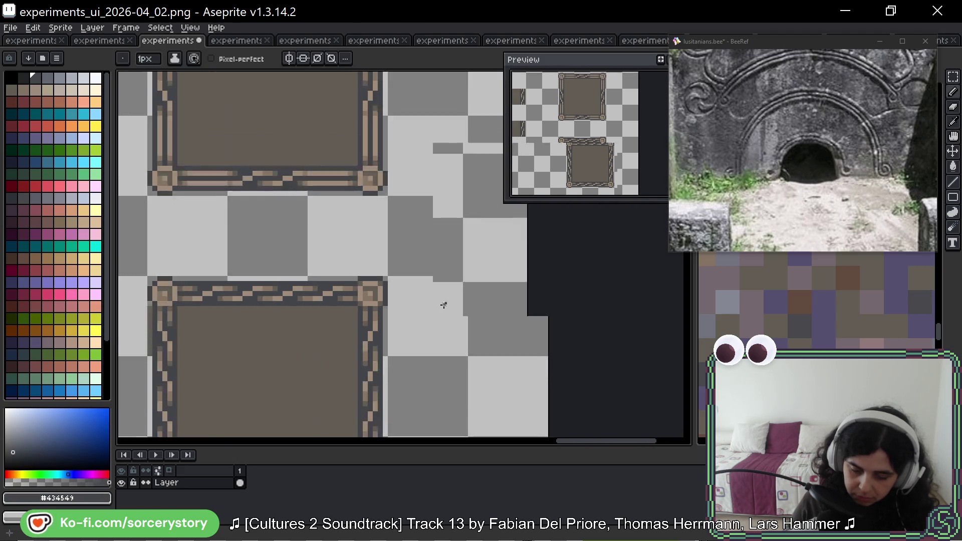
scroll(449, 304, down, 2)
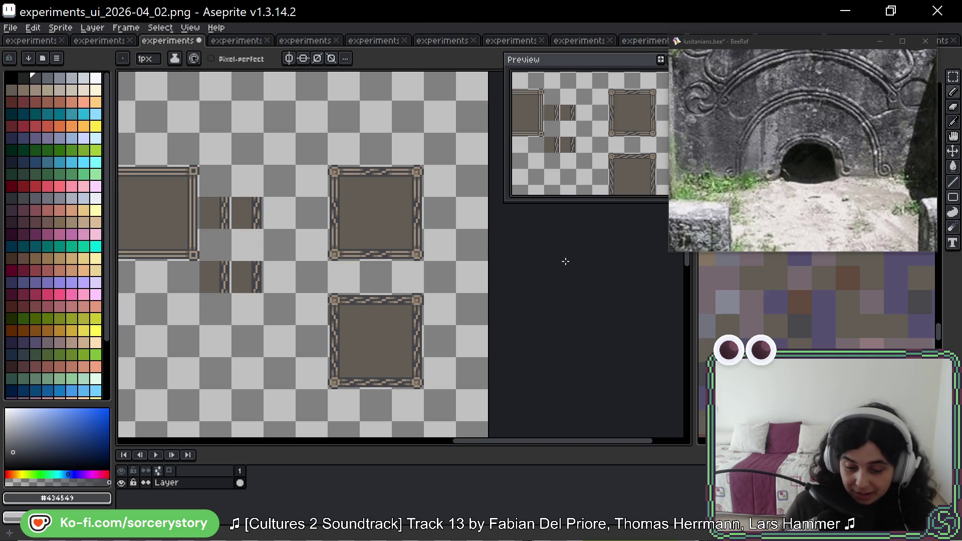
Remove the two stray dark pixels above the lower frame panel's right border
scroll(422, 322, up, 5)
key(v)
key(ctrl+z)
key(ctrl+z)
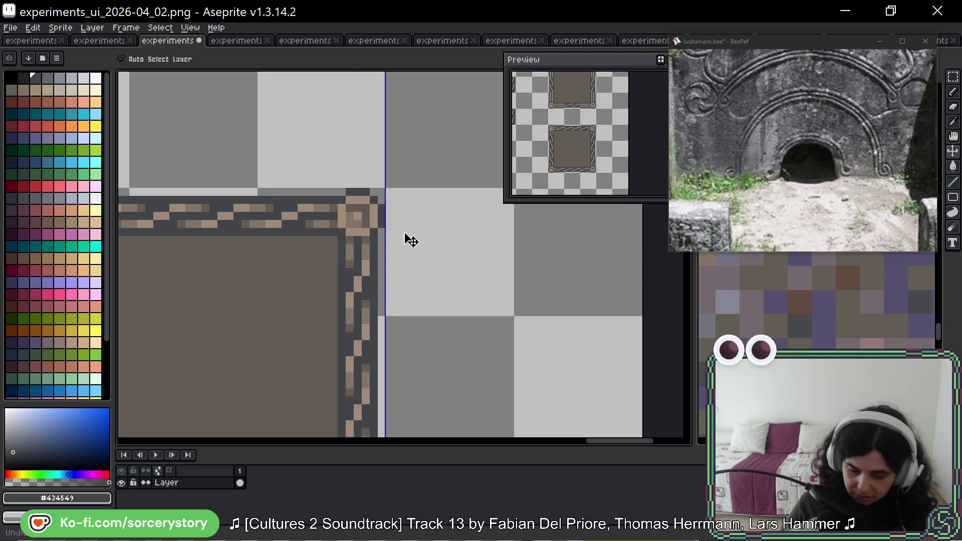
key(b)
scroll(404, 231, down, 3)
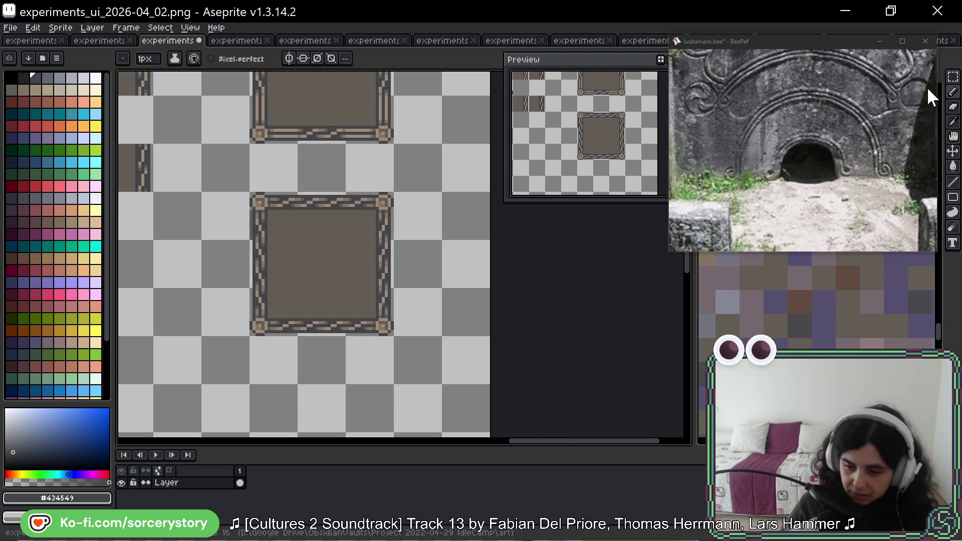
Marquee-select the whole frame panel, then deselect it
key(m)
scroll(382, 171, down, 3)
mouse_move(284, 102)
mouse_down()
mouse_move(427, 197)
mouse_move(427, 244)
mouse_up()
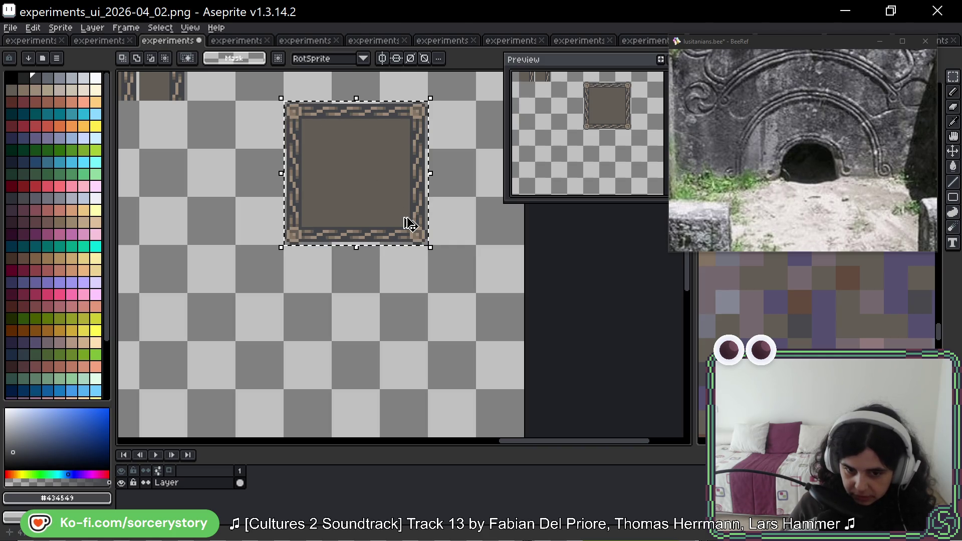
key(ctrl+d)
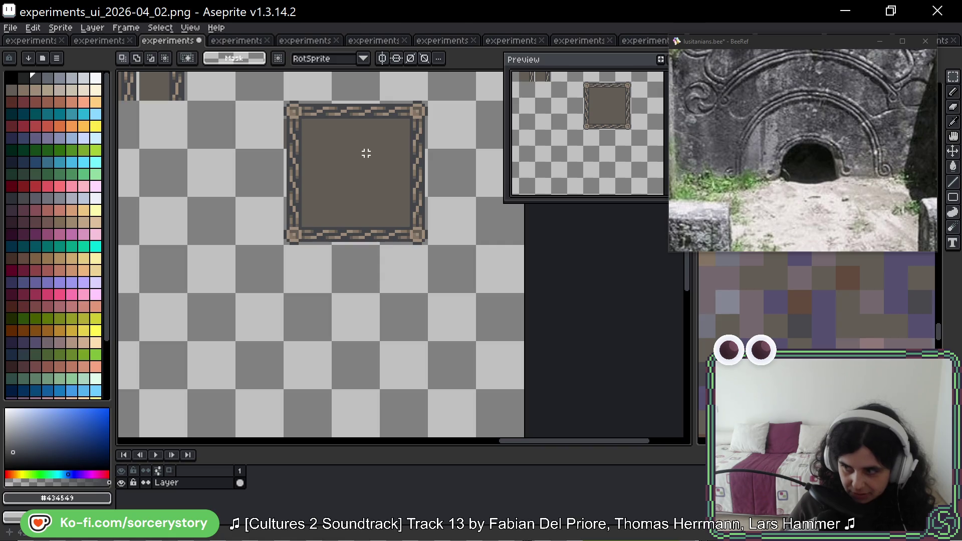
scroll(361, 131, down, 3)
scroll(366, 193, up, 4)
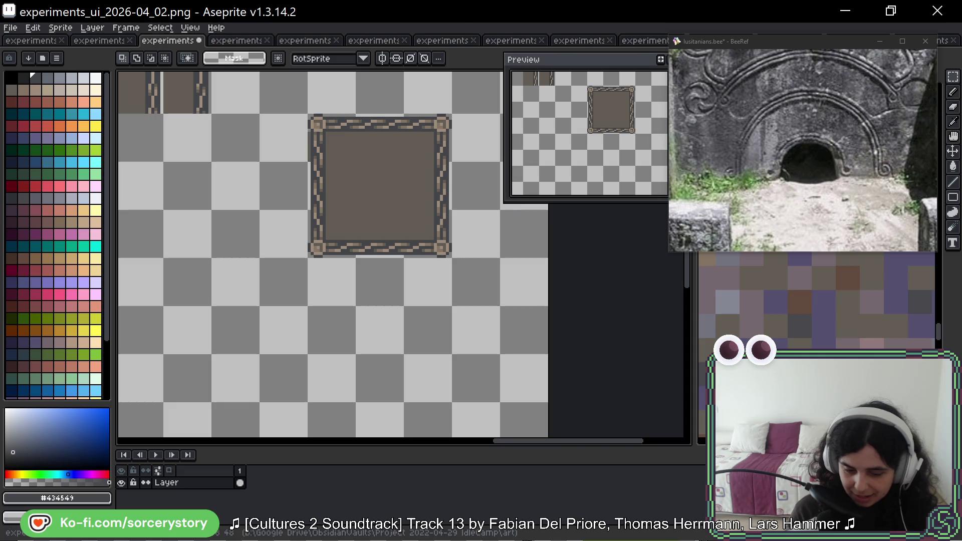
Erase the column of stray brown pixels along the frame panel's edge
key(space)
mouse_move(491, 251)
mouse_down()
mouse_move(481, 279)
mouse_move(481, 270)
mouse_up()
drag(473, 317, 471, 275)
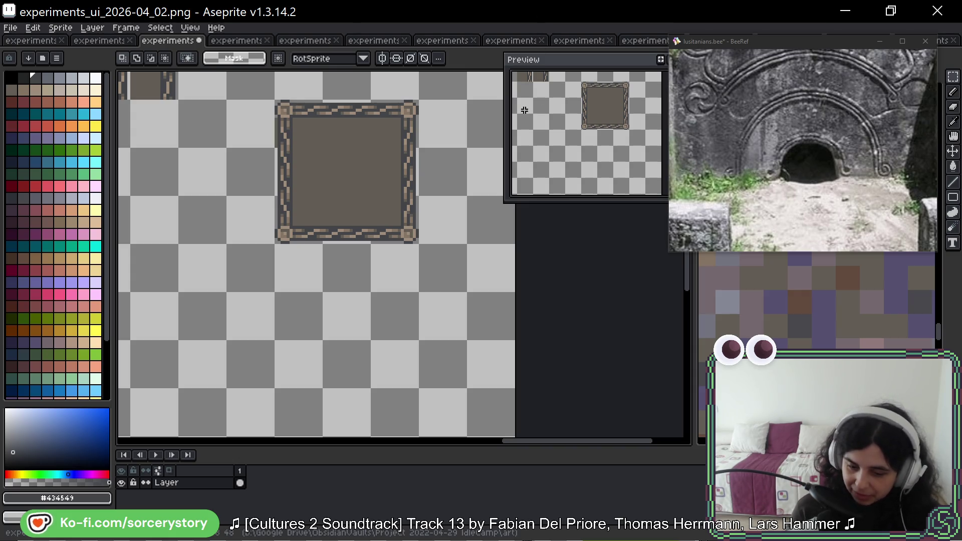
key(space)
mouse_move(457, 226)
mouse_down()
mouse_move(488, 243)
mouse_move(471, 269)
mouse_move(480, 272)
mouse_up()
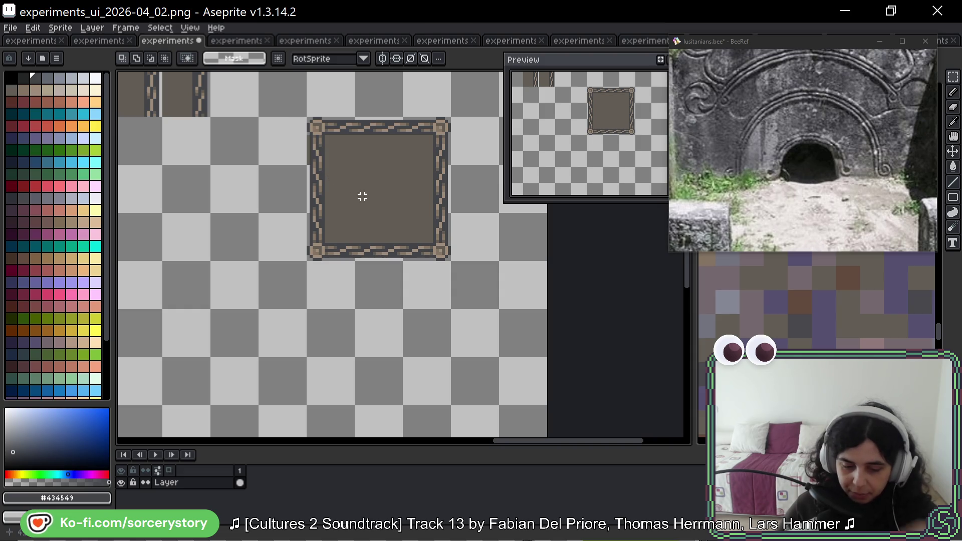
scroll(303, 148, up, 5)
key(b)
drag(292, 122, 289, 247)
Look over the frame's right border and top-right corner
drag(517, 280, 489, 299)
drag(551, 324, 382, 307)
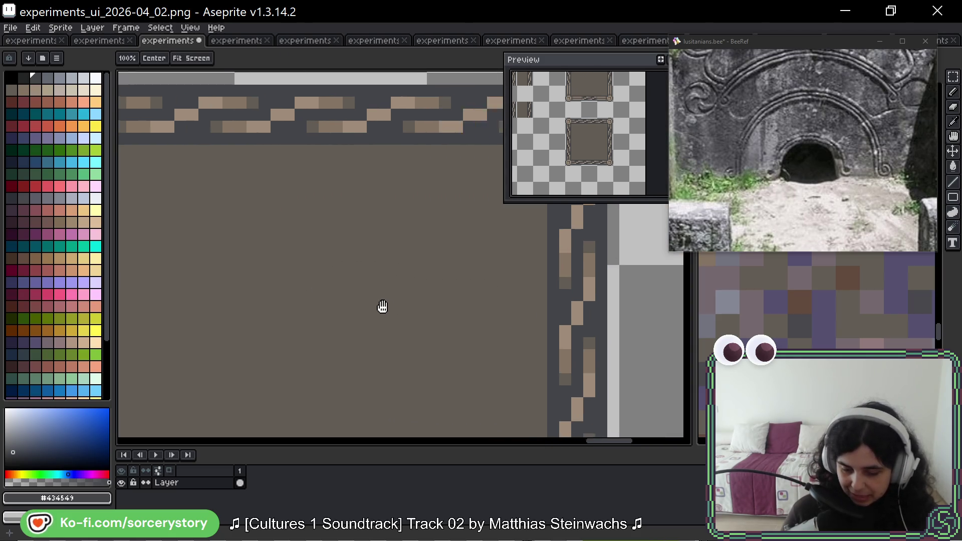
drag(533, 316, 412, 257)
key(b)
scroll(412, 257, down, 2)
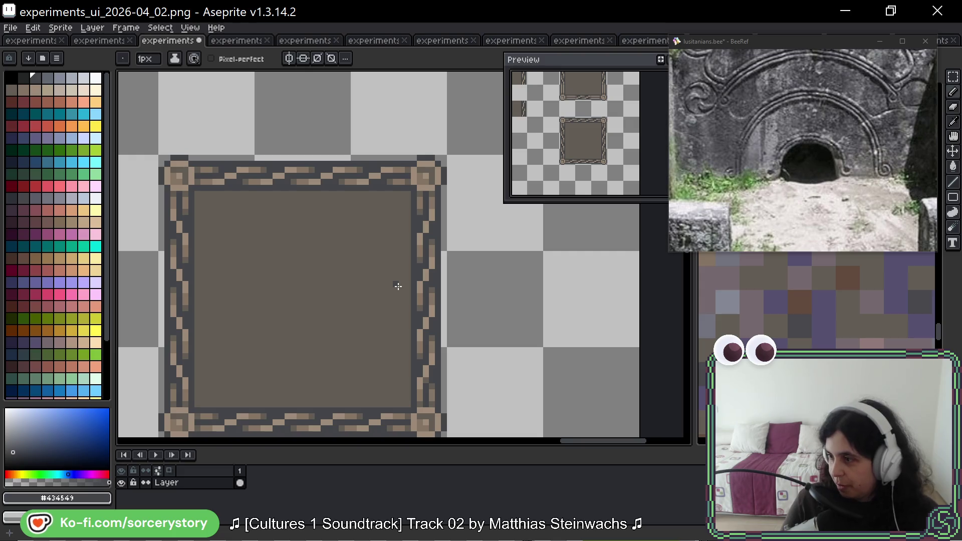
drag(455, 219, 444, 119)
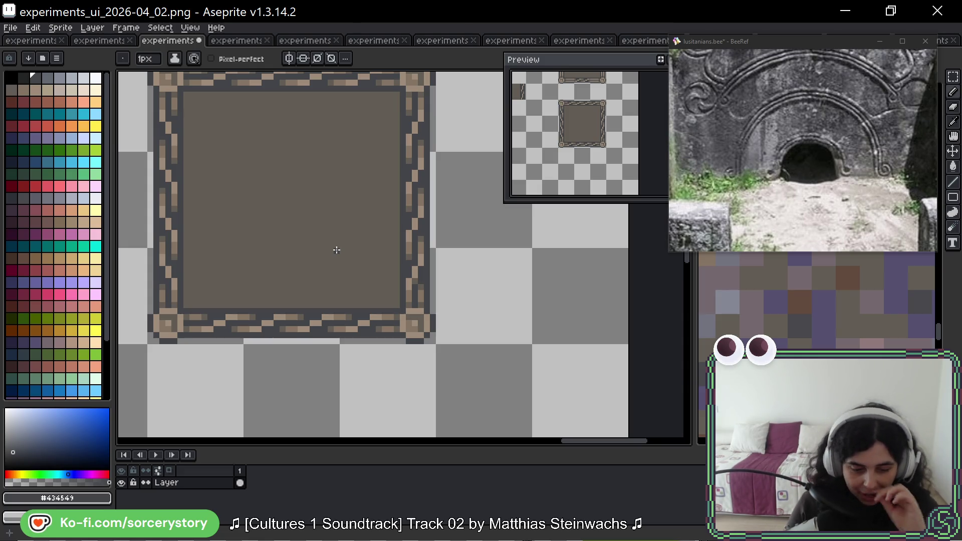
scroll(277, 198, up, 1)
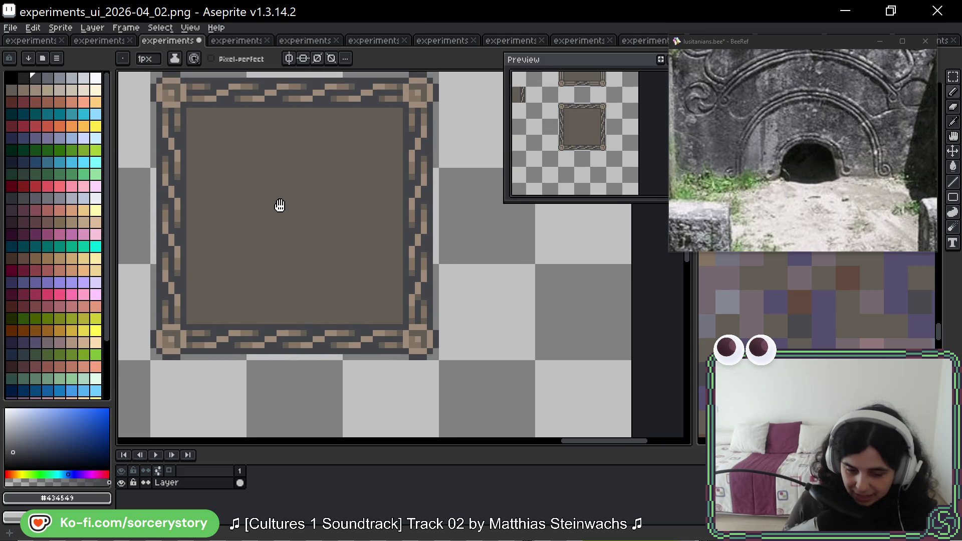
scroll(283, 197, up, 1)
drag(301, 256, 316, 249)
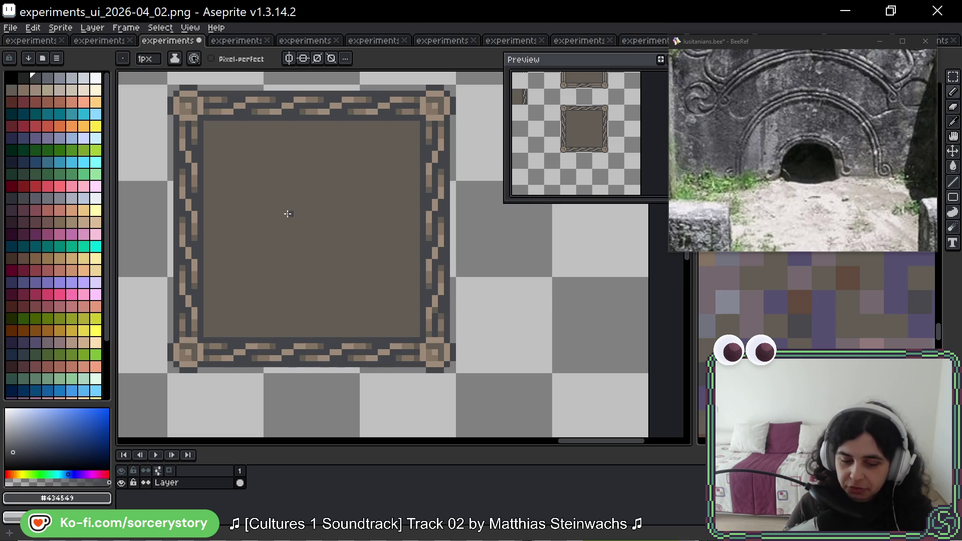
scroll(290, 181, up, 3)
drag(292, 180, 306, 189)
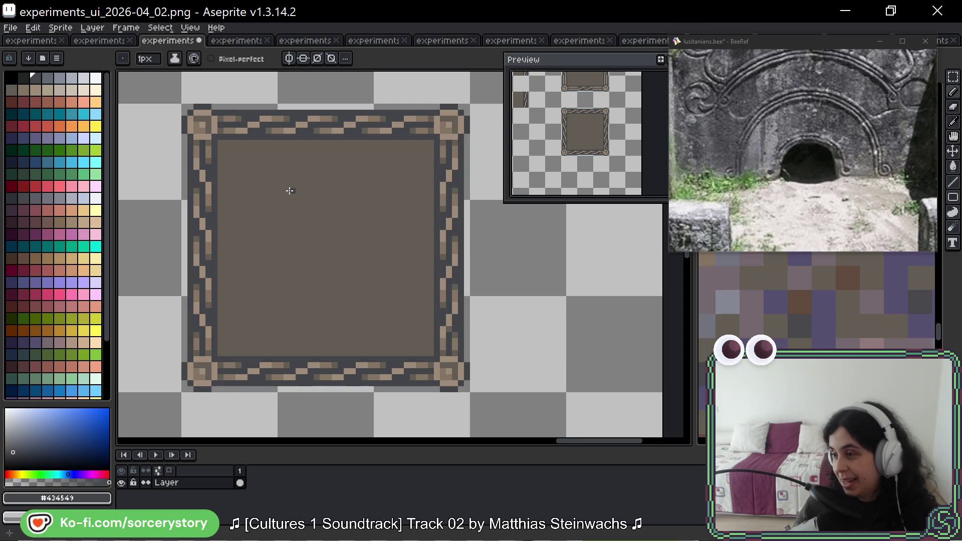
Eyedrop the fill #625d54, then the border's light brown #857565 as the drawing colour
click(954, 84)
scroll(184, 202, down, 2)
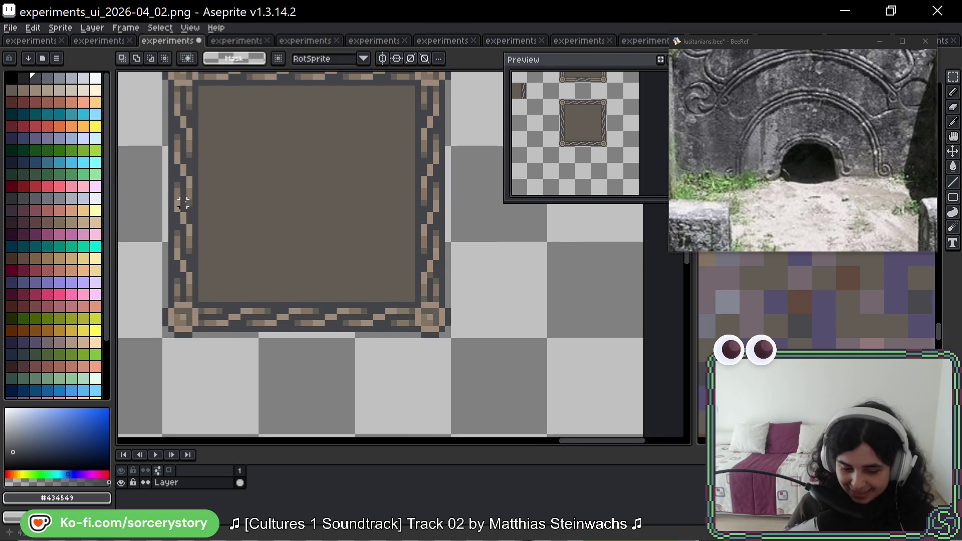
scroll(184, 203, down, 1)
key(b)
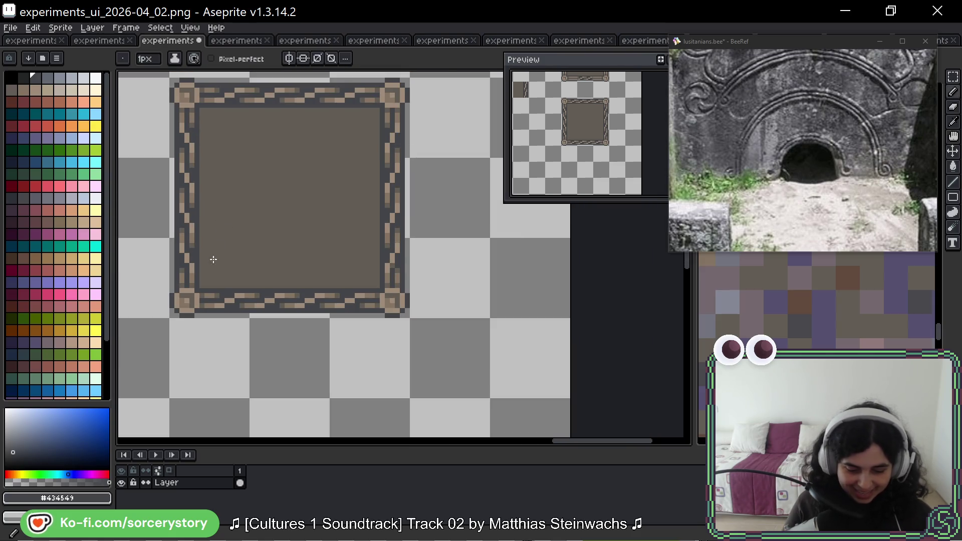
scroll(195, 290, up, 4)
alt+click(226, 299)
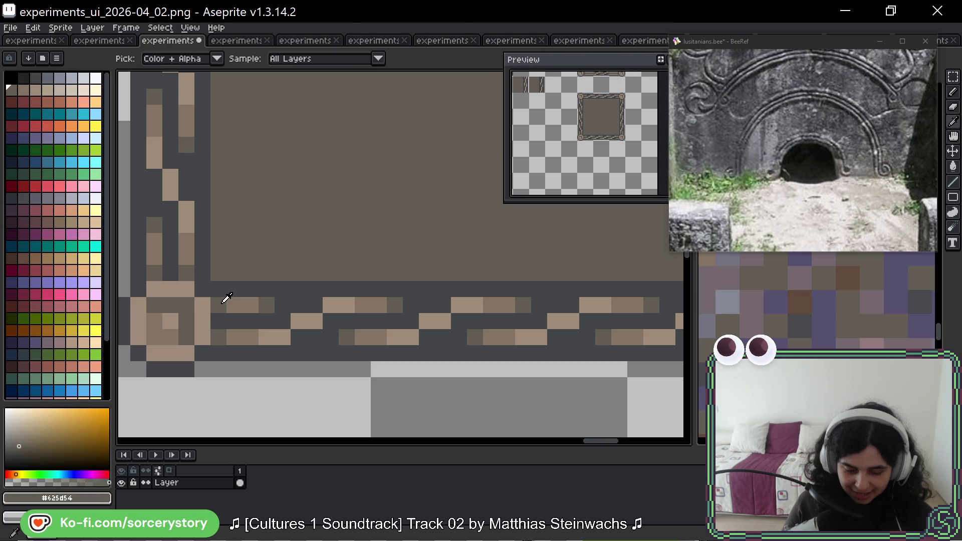
alt+click(235, 304)
Paint a trial #857565 pixel on the bottom border, undo it, and review the square
click(299, 289)
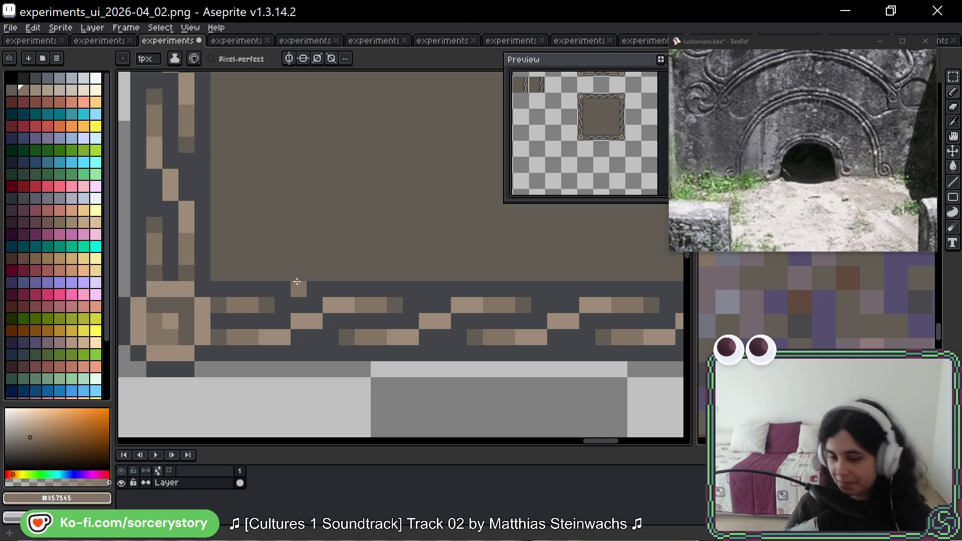
key(ctrl+z)
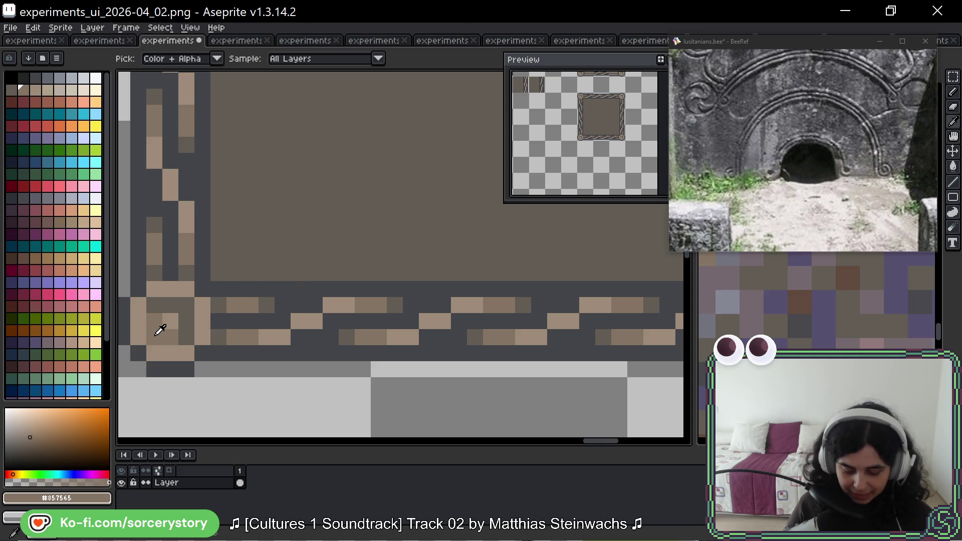
scroll(161, 327, down, 4)
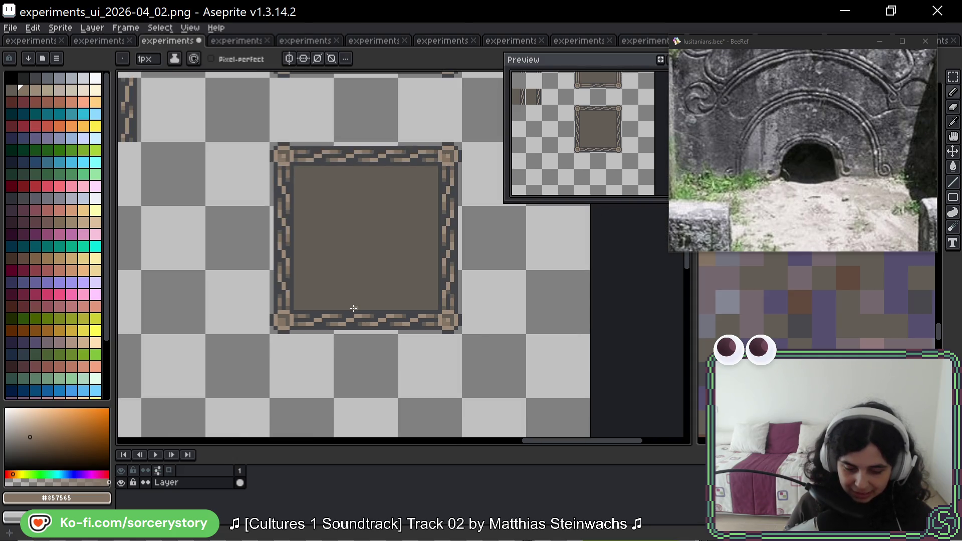
scroll(271, 174, up, 3)
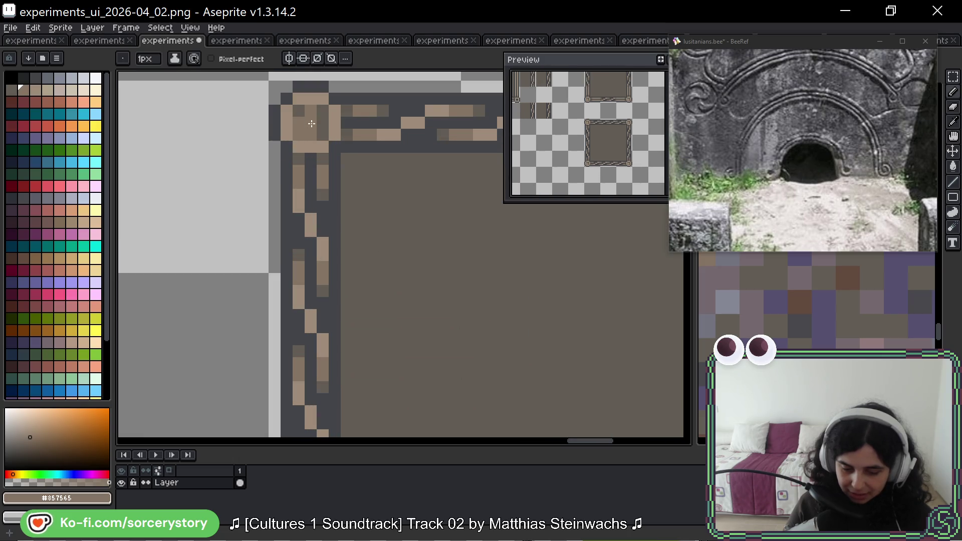
scroll(436, 175, down, 2)
drag(470, 216, 238, 215)
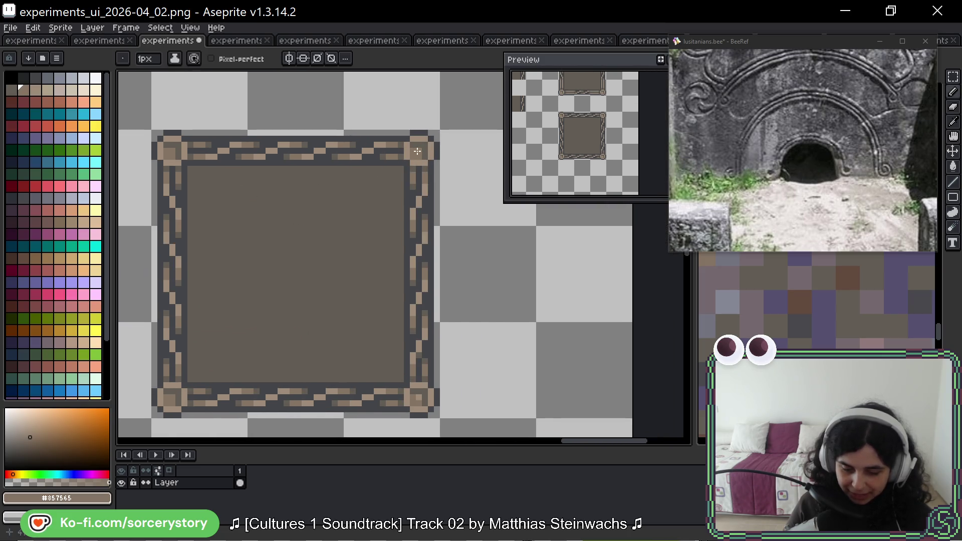
drag(457, 280, 345, 136)
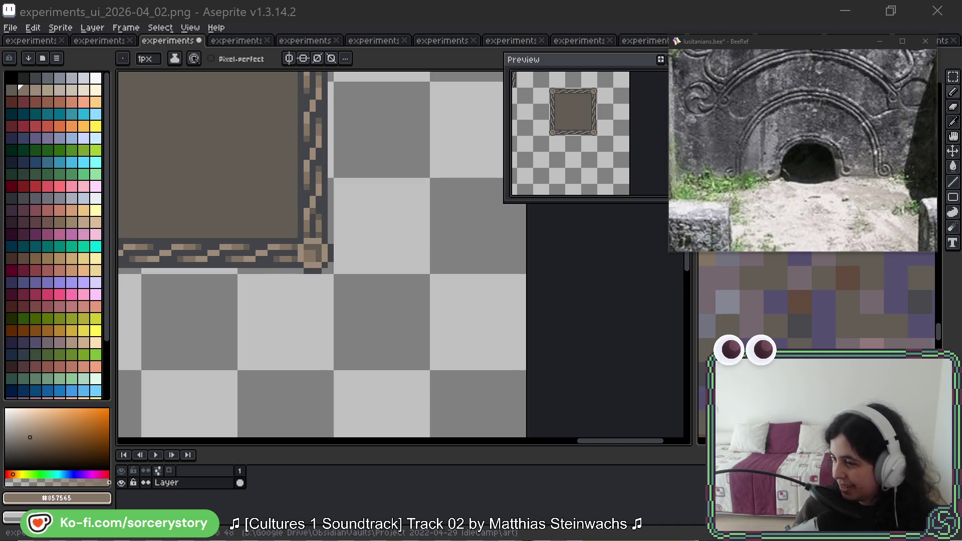
Eyedrop the tan #9c8c79 from a frame corner as the drawing colour
scroll(319, 153, down, 3)
drag(269, 139, 355, 313)
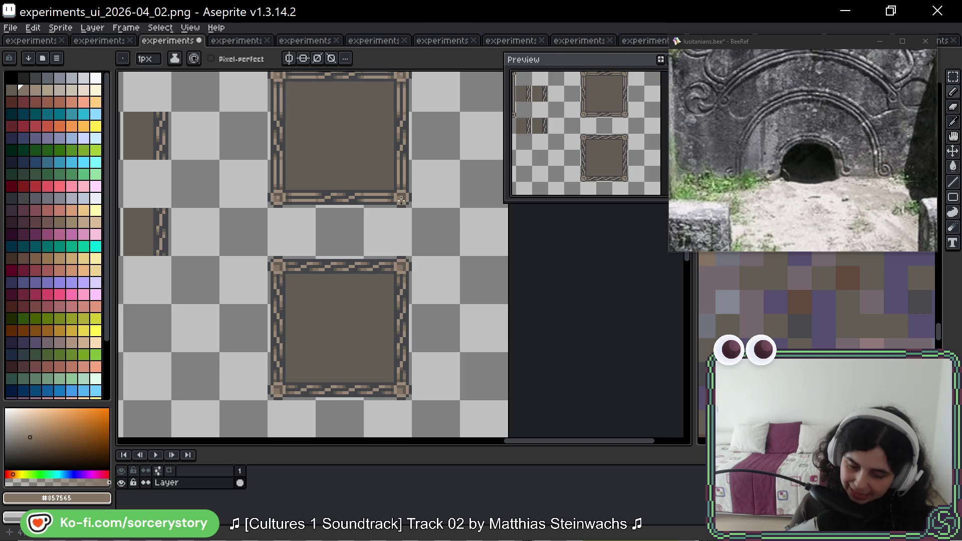
scroll(400, 200, up, 2)
alt+click(401, 198)
scroll(419, 332, up, 2)
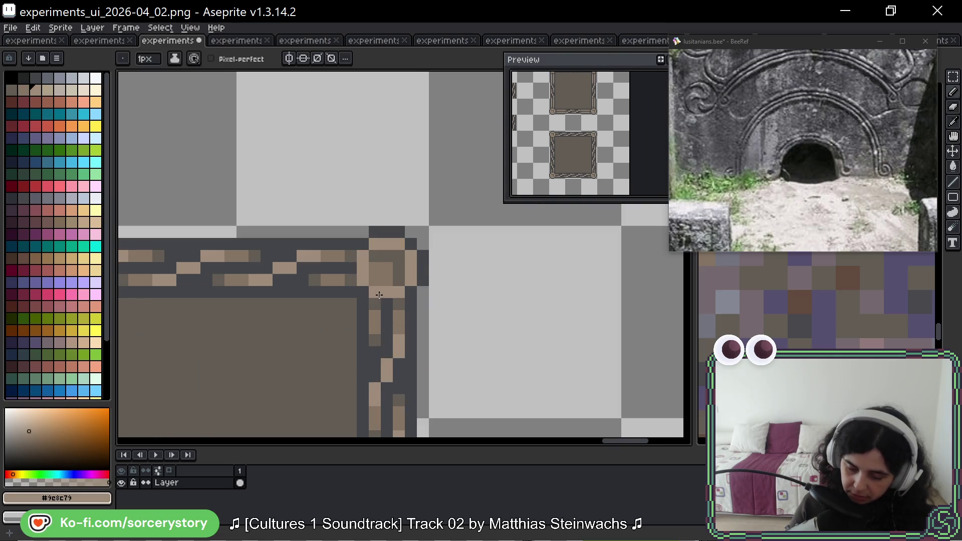
alt+click(363, 288)
scroll(387, 265, down, 3)
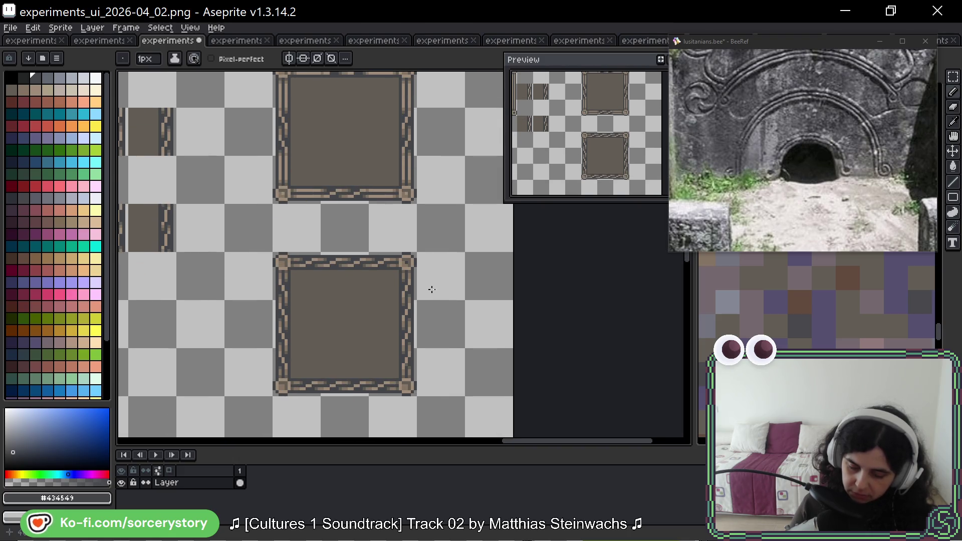
scroll(409, 224, up, 2)
alt+click(408, 163)
mouse_move(408, 163)
mouse_down()
mouse_move(407, 266)
mouse_move(614, 227)
mouse_up()
Bring the Firefox window showing the X post to the front
scroll(391, 253, up, 1)
scroll(614, 227, down, 1)
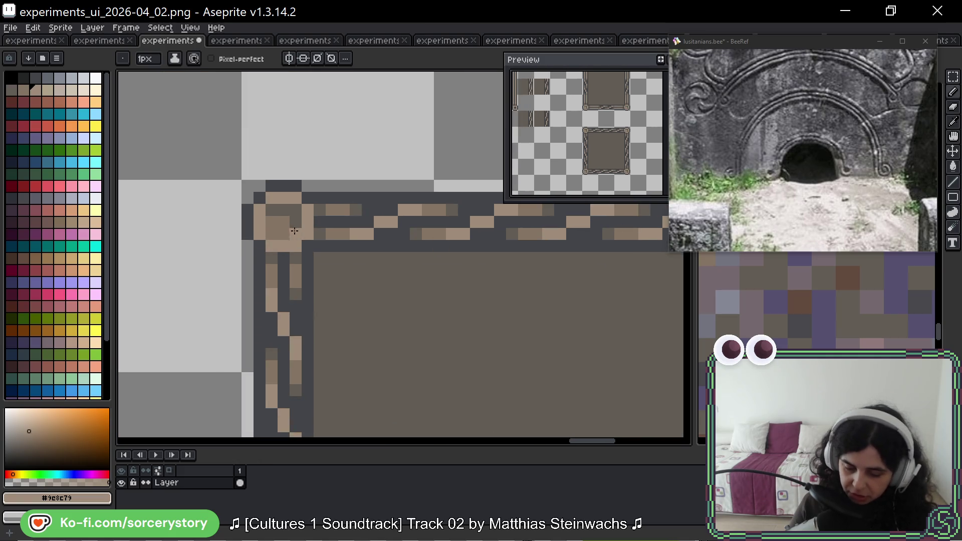
scroll(306, 321, down, 1)
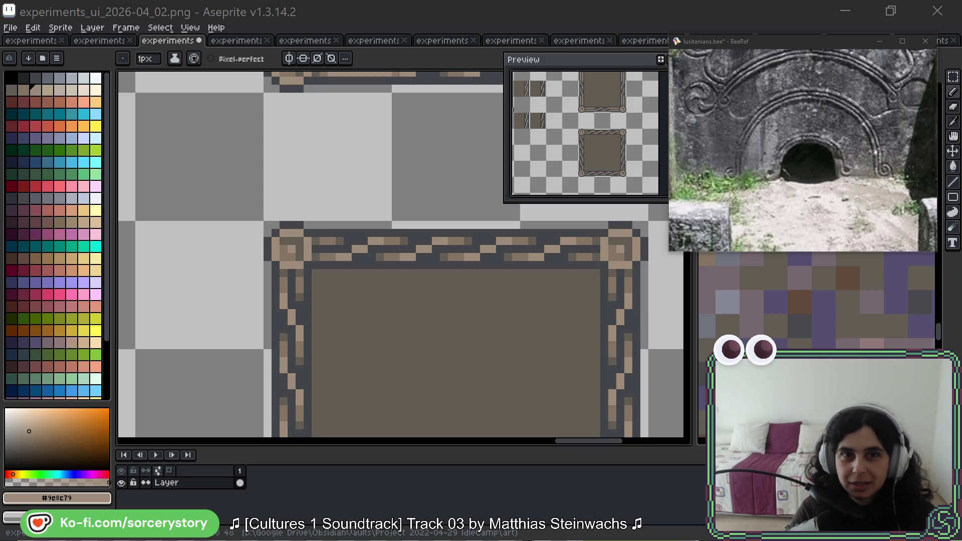
key(alt+Tab)
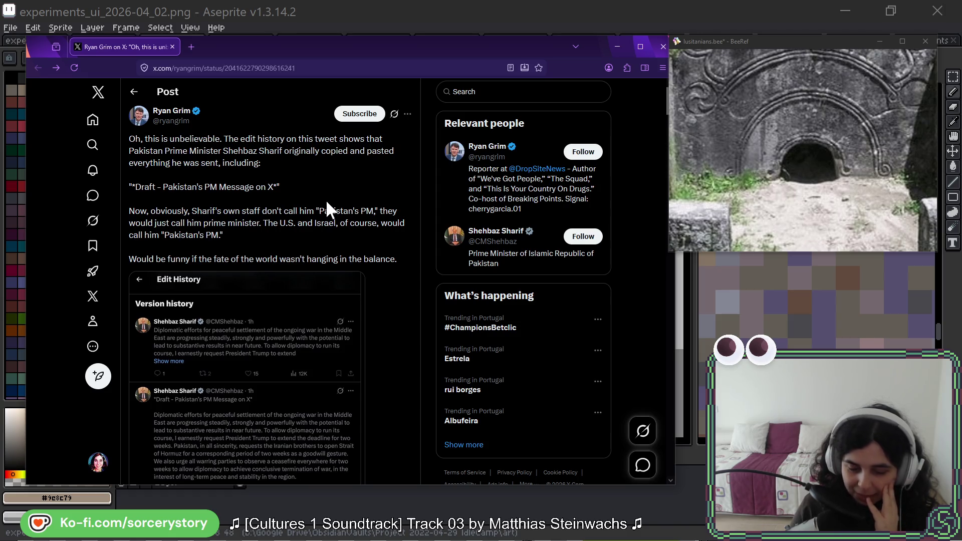
scroll(328, 200, down, 2)
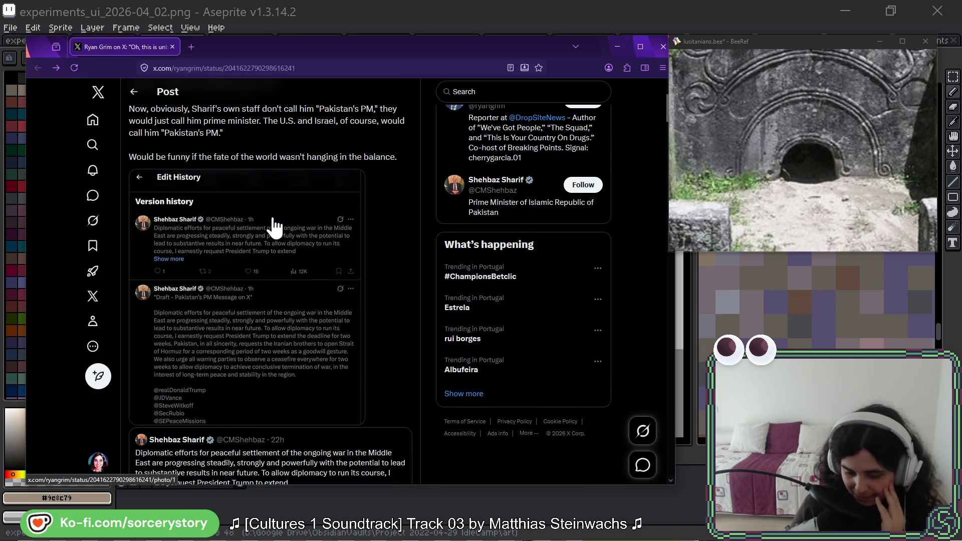
click(269, 228)
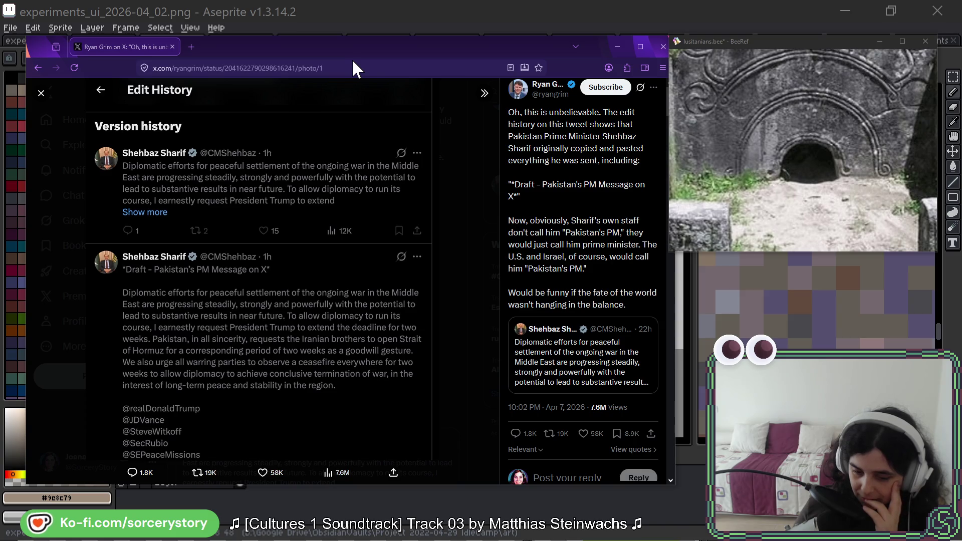
Return to the Aseprite canvas with the chain-bordered stone frame panel
click(355, 29)
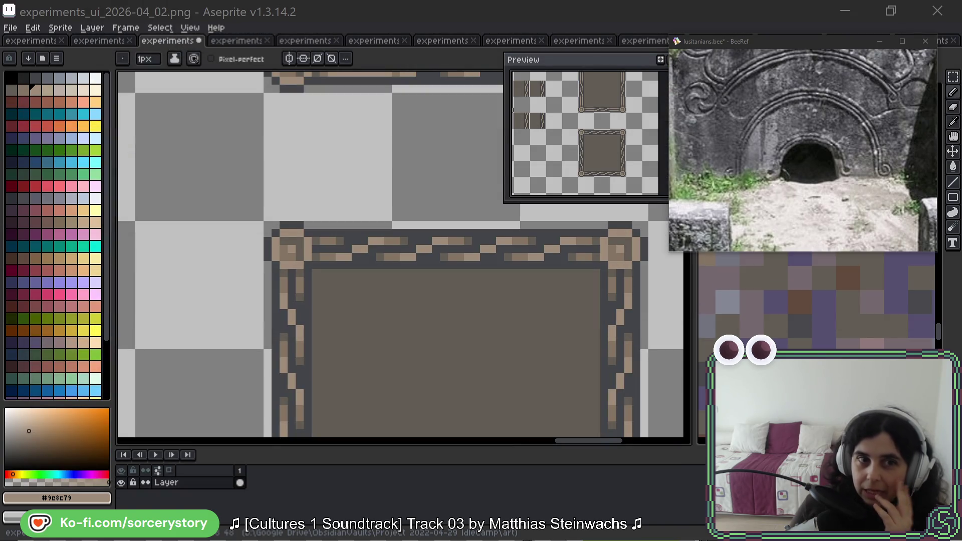